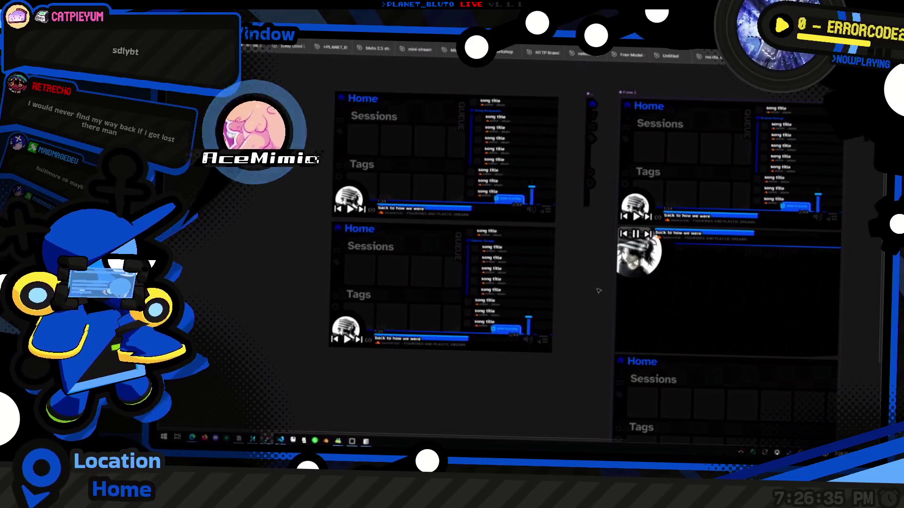
Pan and zoom around the PLANET_BLUTO mockup on the Figma canvas.
scroll(423, 264, "up", 5)
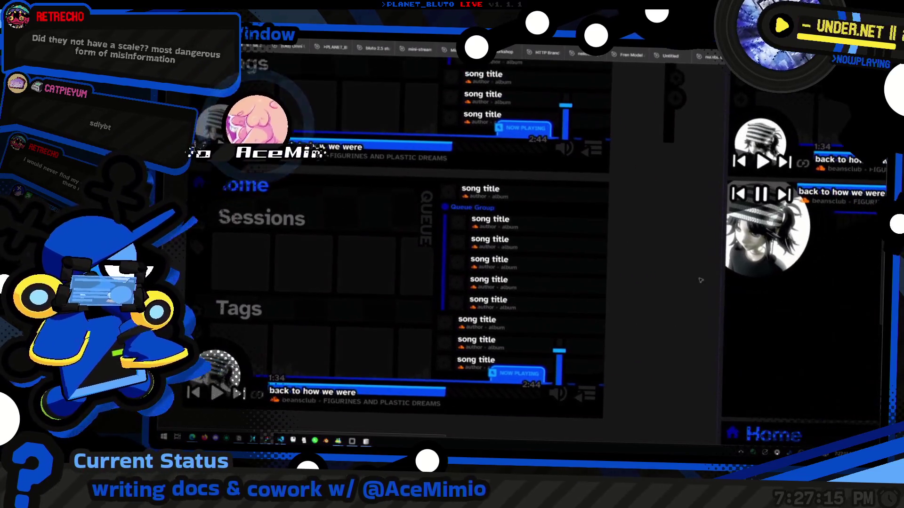
scroll(632, 266, "down", 10)
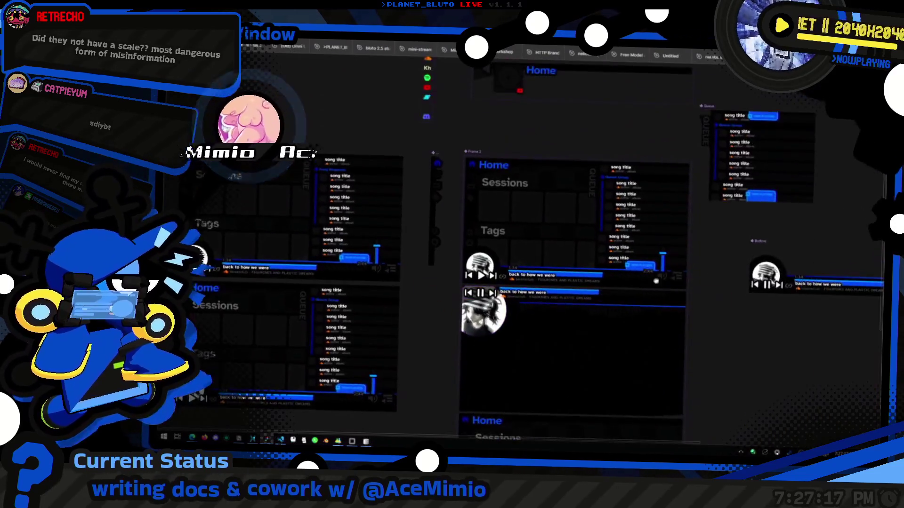
scroll(496, 260, "up", 10)
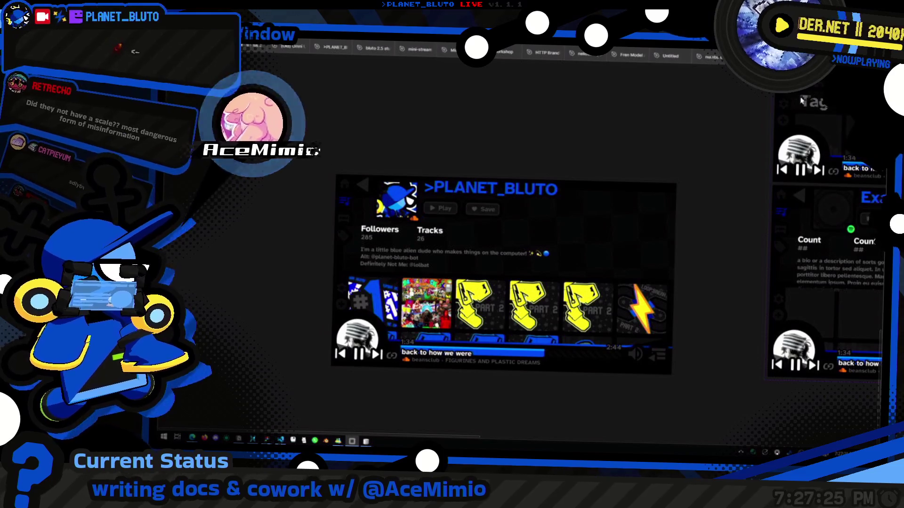
scroll(517, 283, "up", 3)
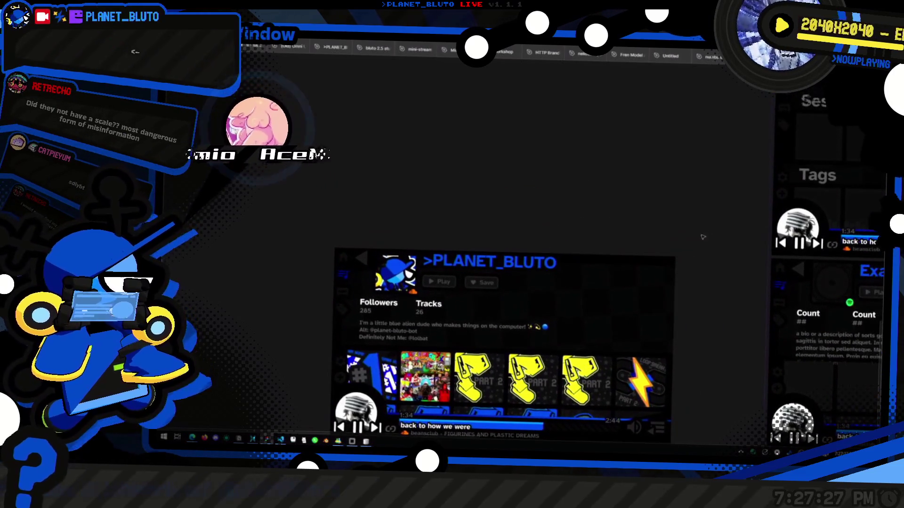
scroll(691, 255, "down", 2)
left_click_drag(678, 293, 567, 345)
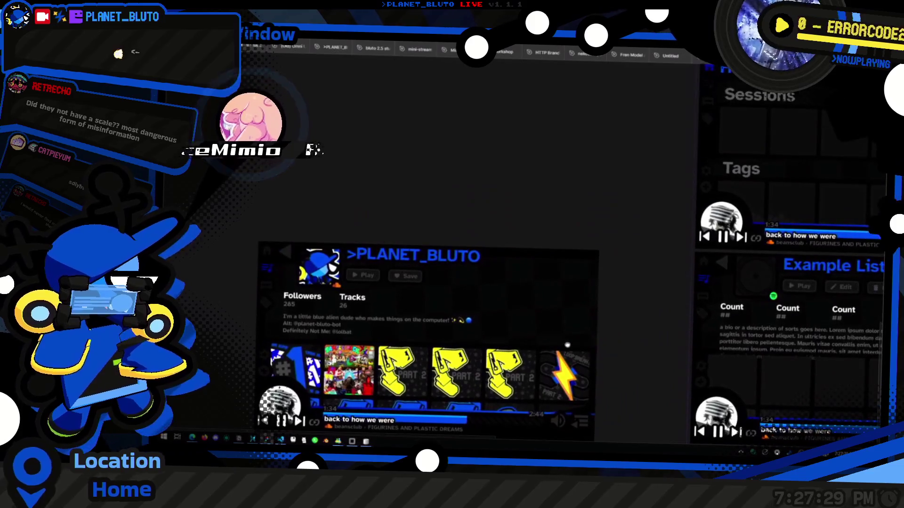
scroll(579, 320, "down", 3)
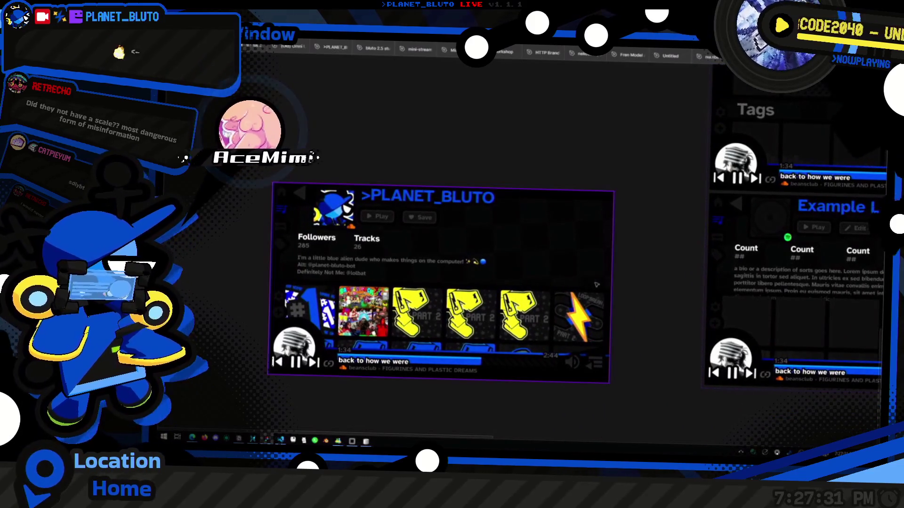
mouse_move(598, 284)
left_mouse_down()
mouse_move(640, 249)
mouse_move(661, 247)
left_mouse_up()
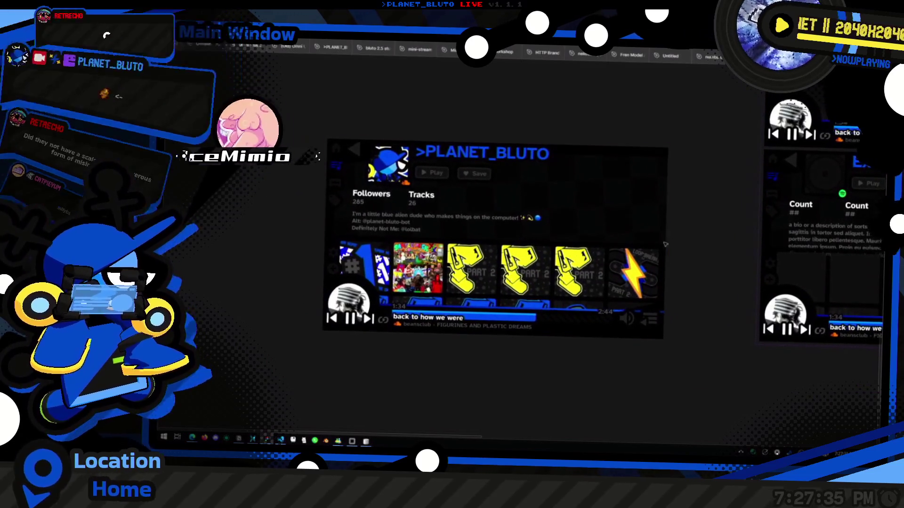
scroll(570, 254, "up", 2)
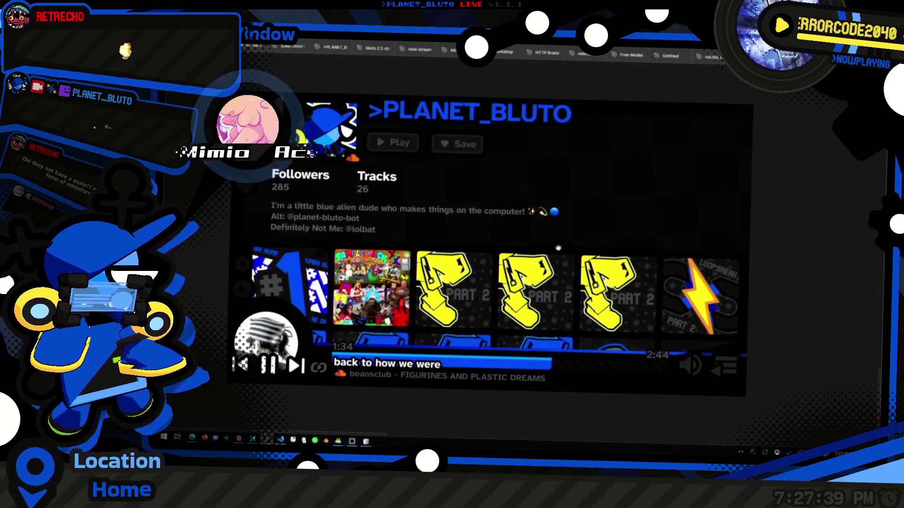
scroll(434, 205, "up", 3)
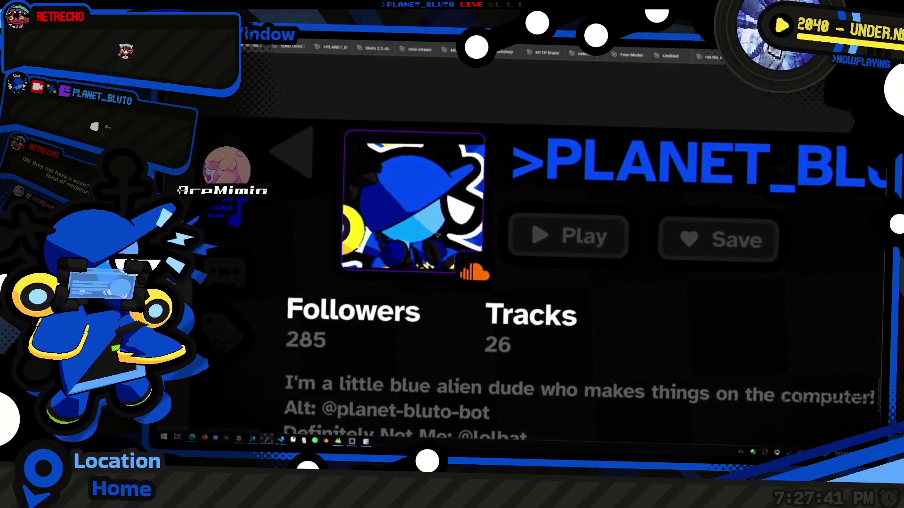
scroll(434, 205, "down", 4)
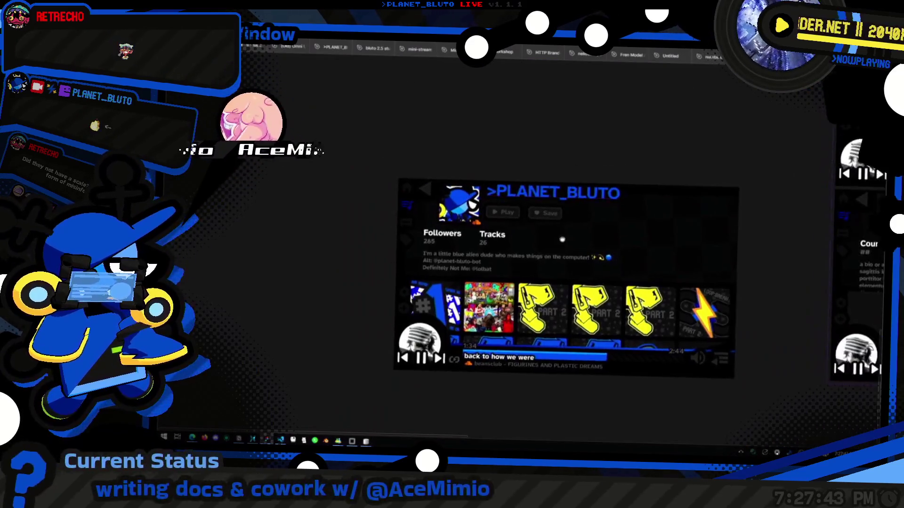
scroll(644, 258, "up", 3)
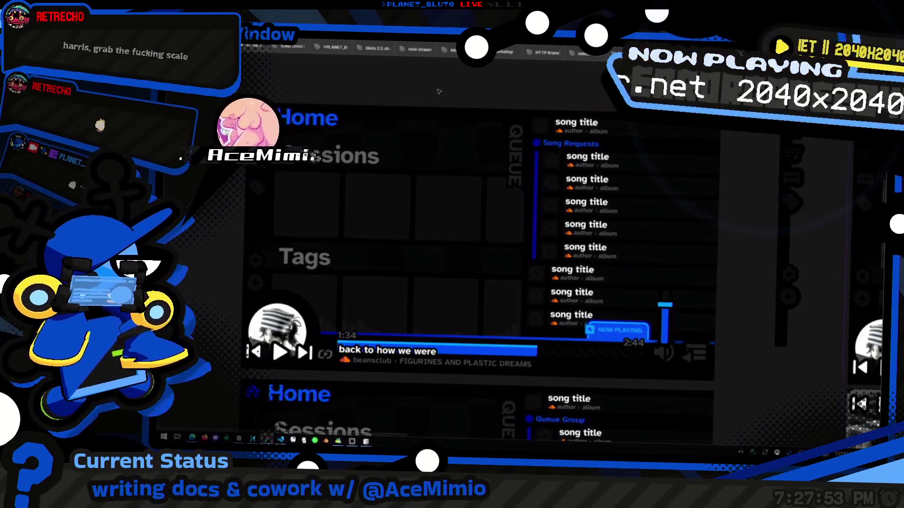
Select the PLANET_BLUTO profile card and shift it about 50 px right toward Example List.
left_click(524, 116)
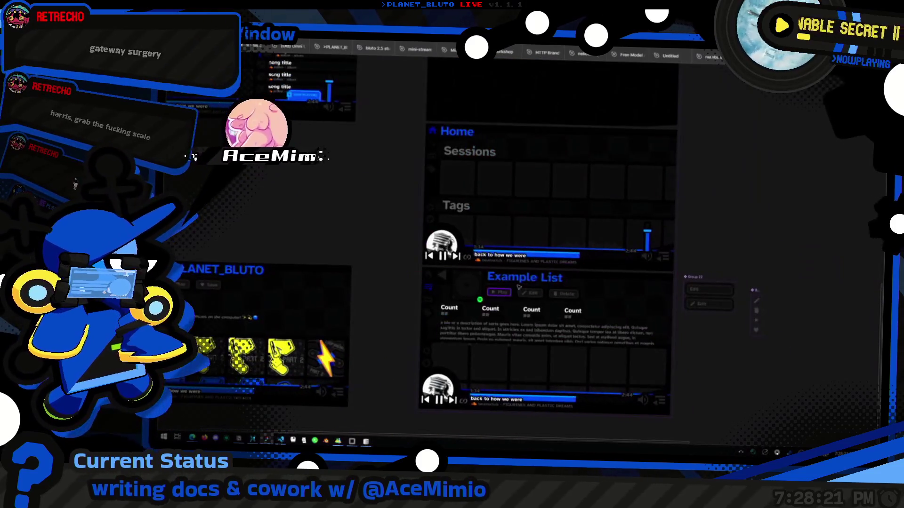
scroll(511, 330, "down", 3)
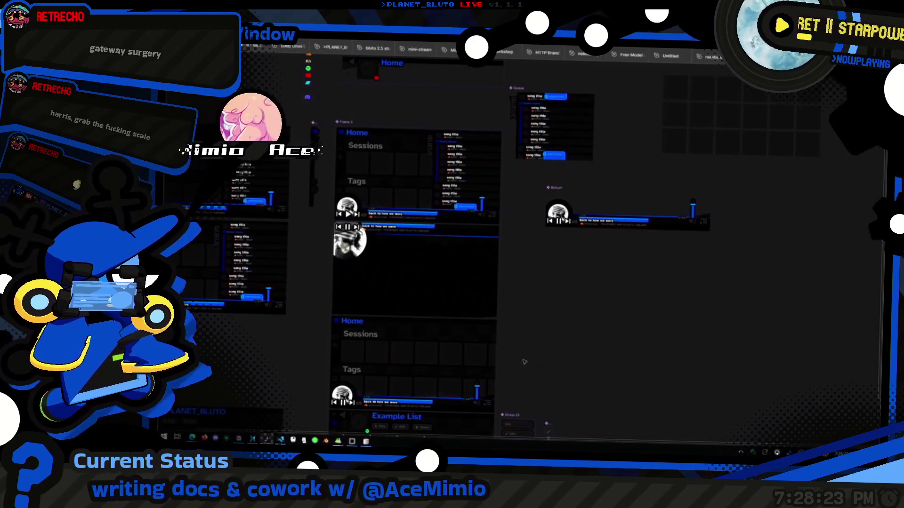
scroll(598, 297, "up", 4)
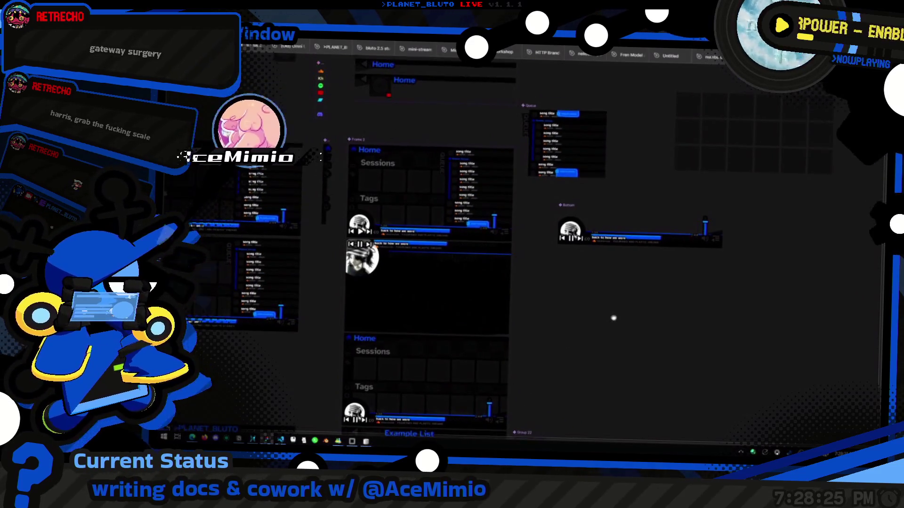
scroll(572, 309, "down", 5)
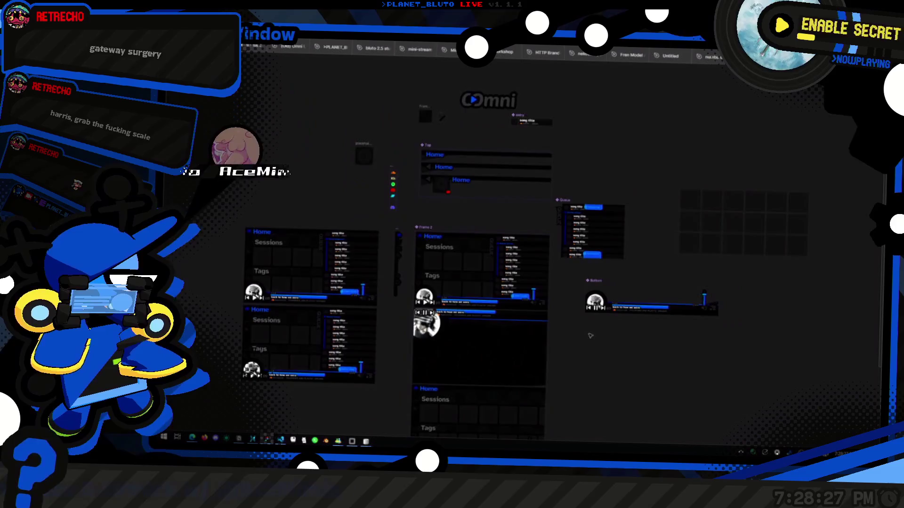
scroll(687, 262, "right", 3)
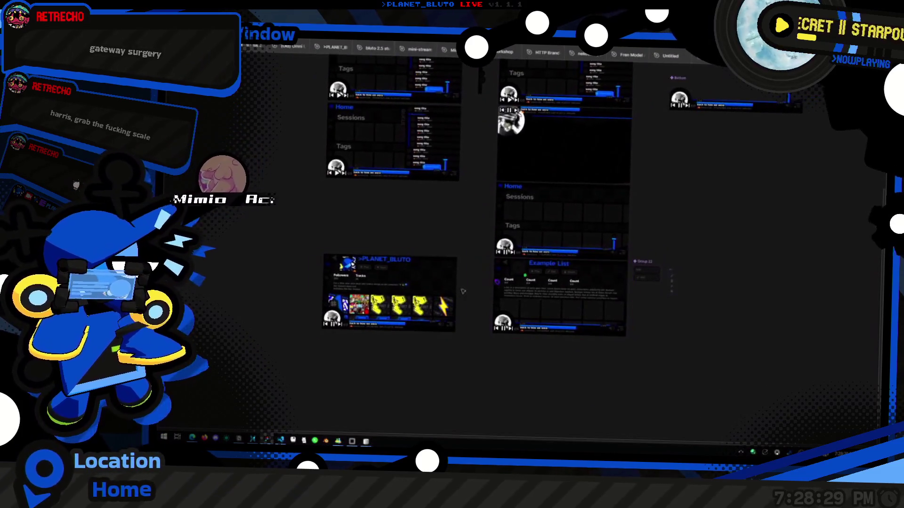
left_click(378, 345)
left_click_drag(372, 330, 402, 330)
Drag the PLANET_BLUTO card right, then nudge it left until the red spacing guides align.
scroll(402, 330, "up", 10)
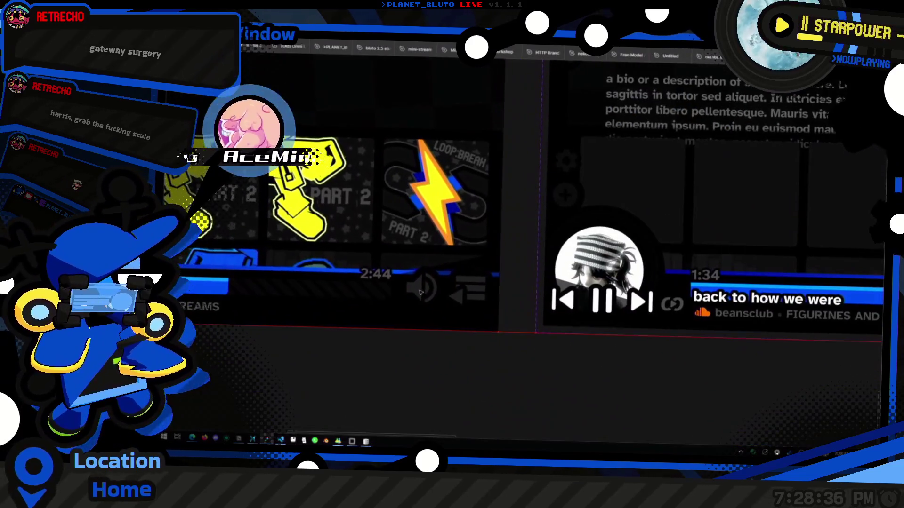
mouse_move(420, 292)
left_mouse_down()
mouse_move(473, 285)
mouse_move(387, 277)
left_mouse_up()
scroll(387, 276, "down", 10)
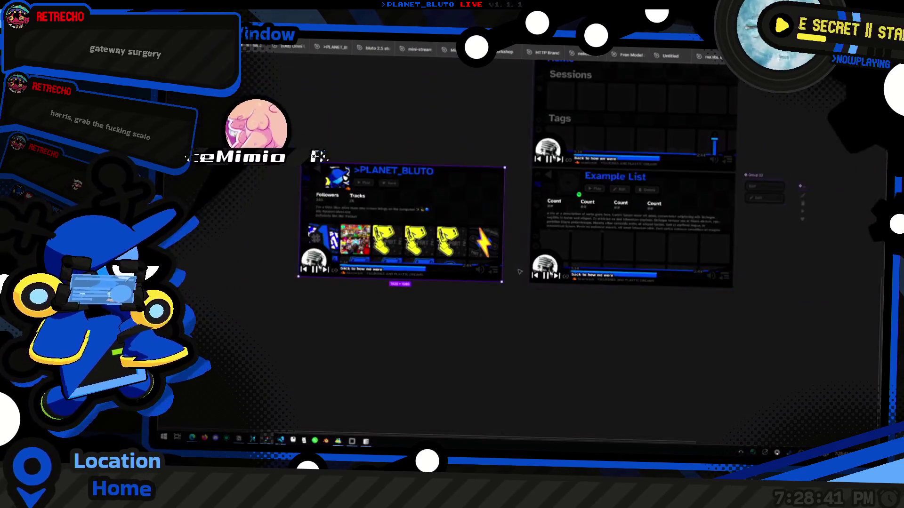
scroll(509, 298, "down", 4)
scroll(531, 328, "up", 4)
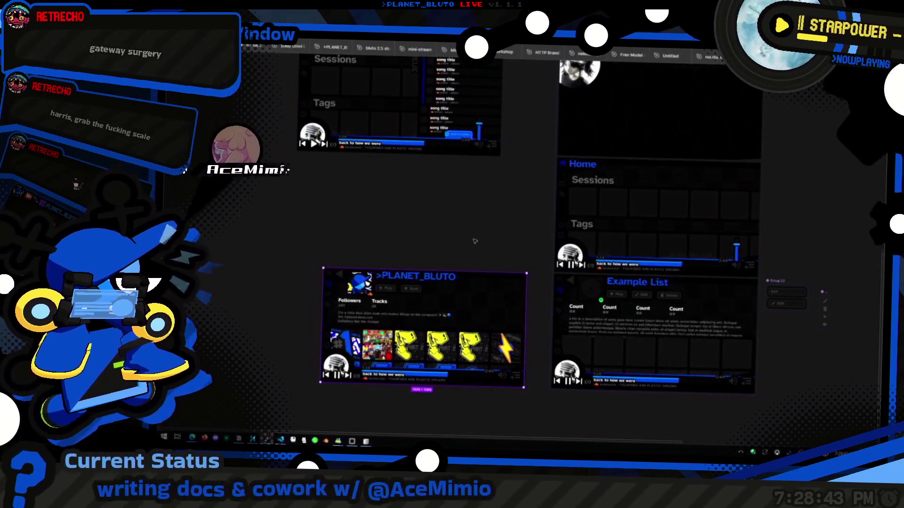
scroll(424, 376, "down", 5)
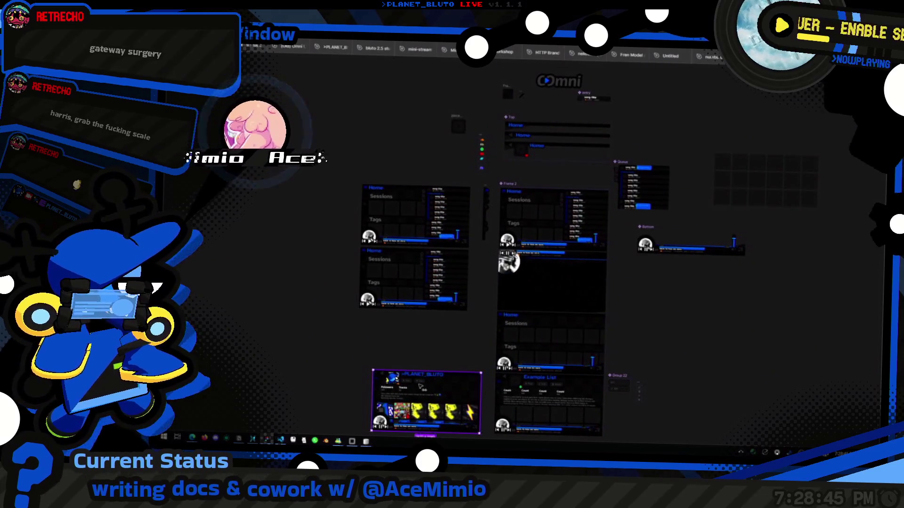
left_click_drag(426, 386, 408, 385)
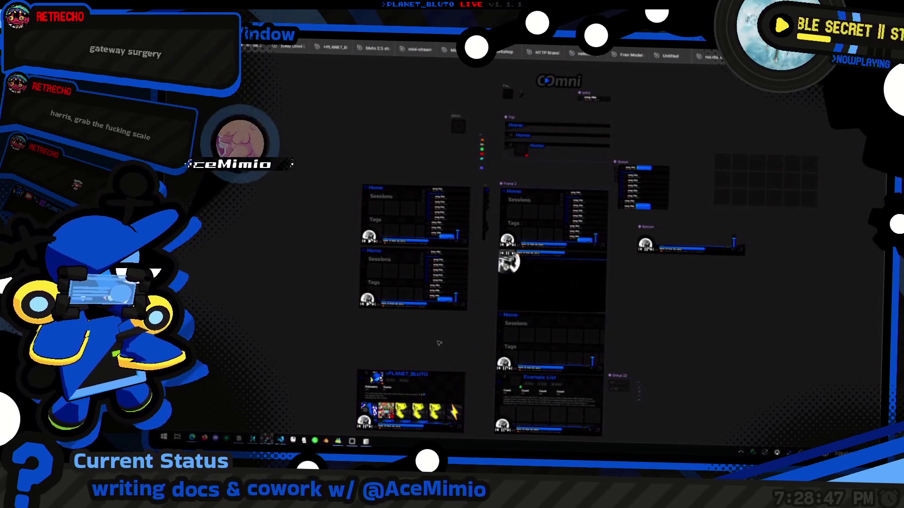
Zoom and scroll around the canvas to check the card below the left Home frames.
scroll(447, 298, "up", 5)
scroll(447, 298, "down", 8)
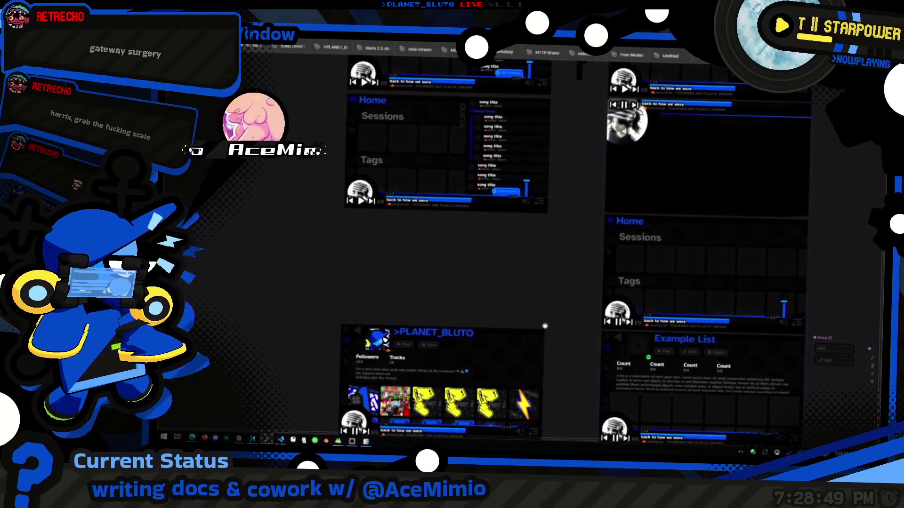
scroll(354, 323, "up", 6)
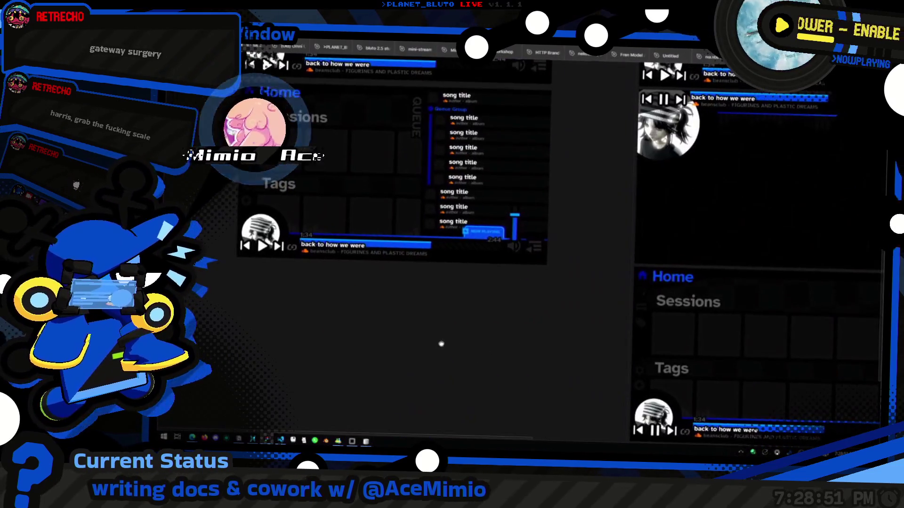
scroll(413, 368, "up", 3)
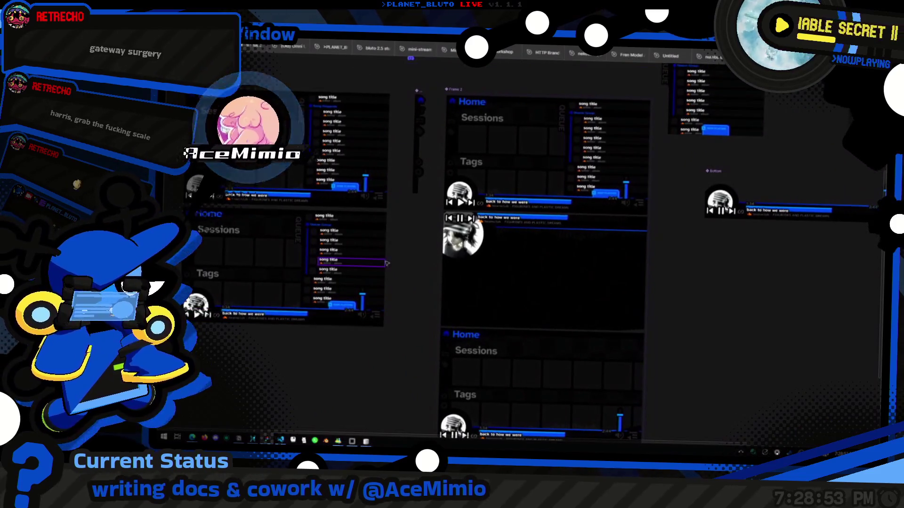
scroll(446, 269, "down", 5)
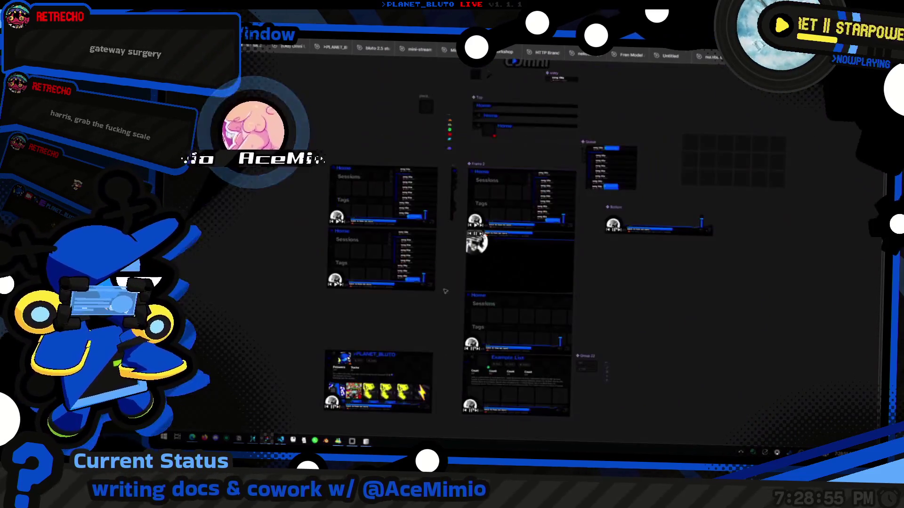
scroll(658, 312, "right", 2)
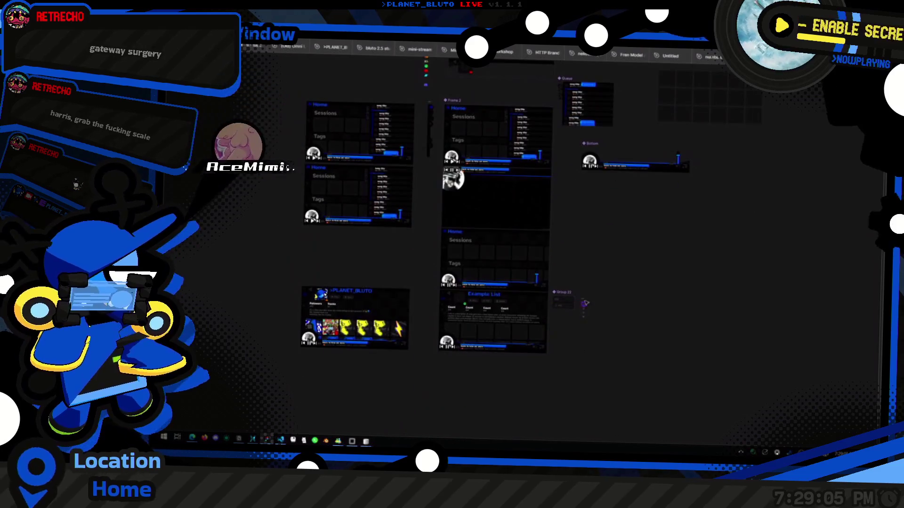
scroll(588, 320, "up", 5)
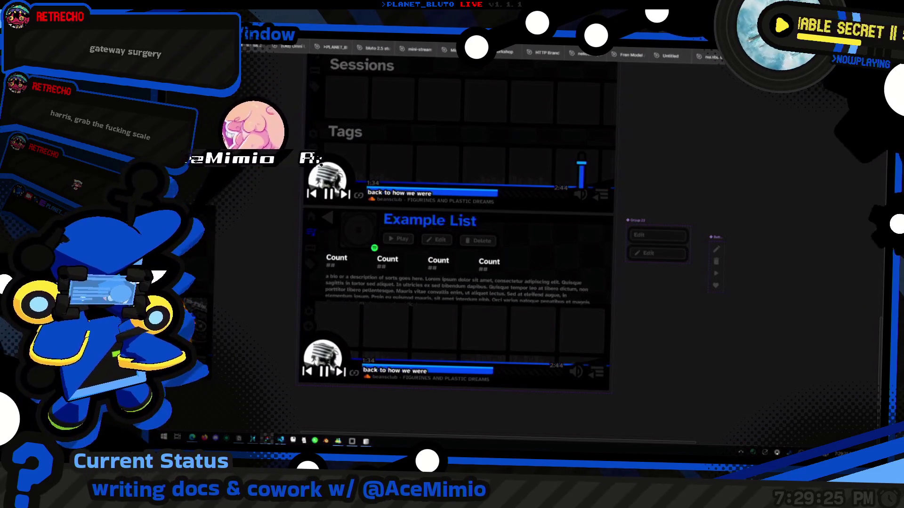
scroll(476, 271, "down", 5)
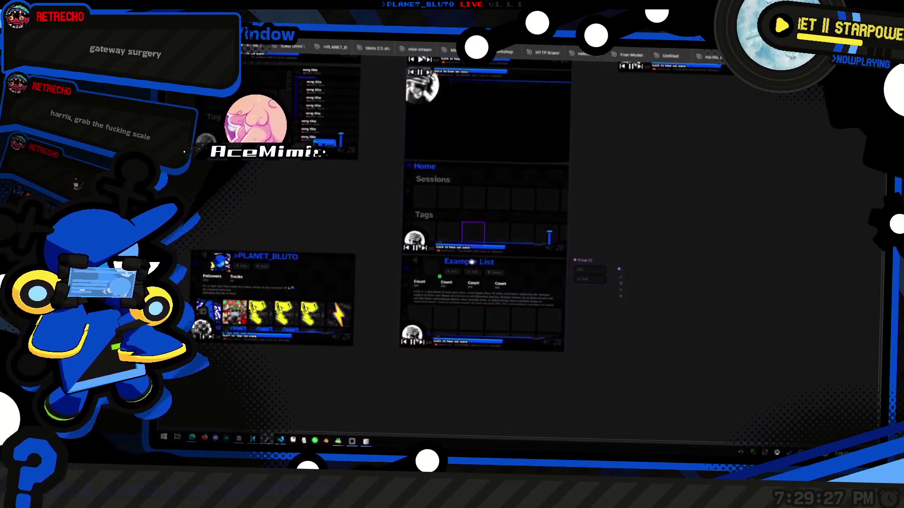
scroll(476, 271, "up", 3)
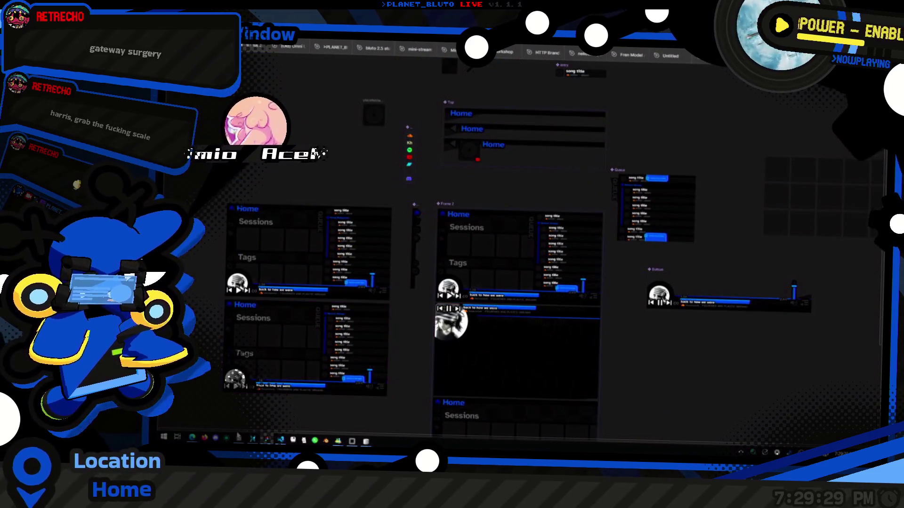
left_click(239, 438)
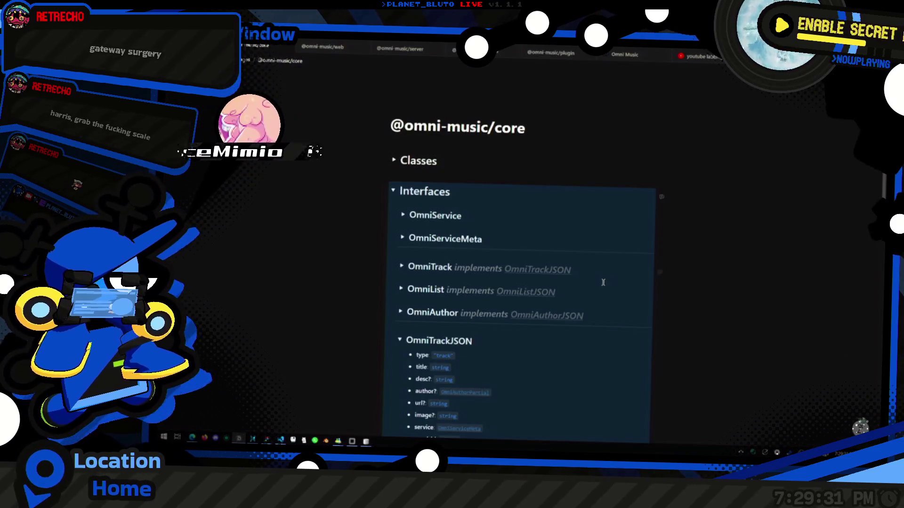
left_click(511, 209)
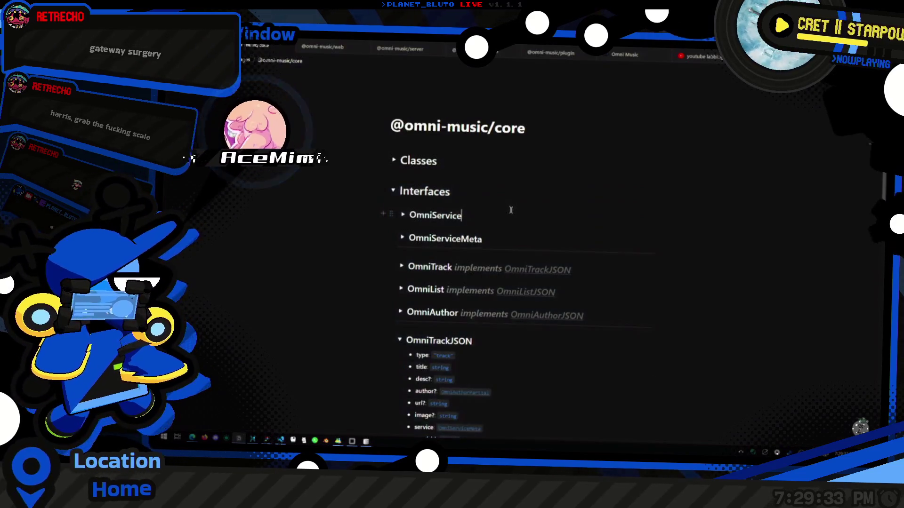
scroll(511, 210, "down", 3)
scroll(523, 263, "down", 3)
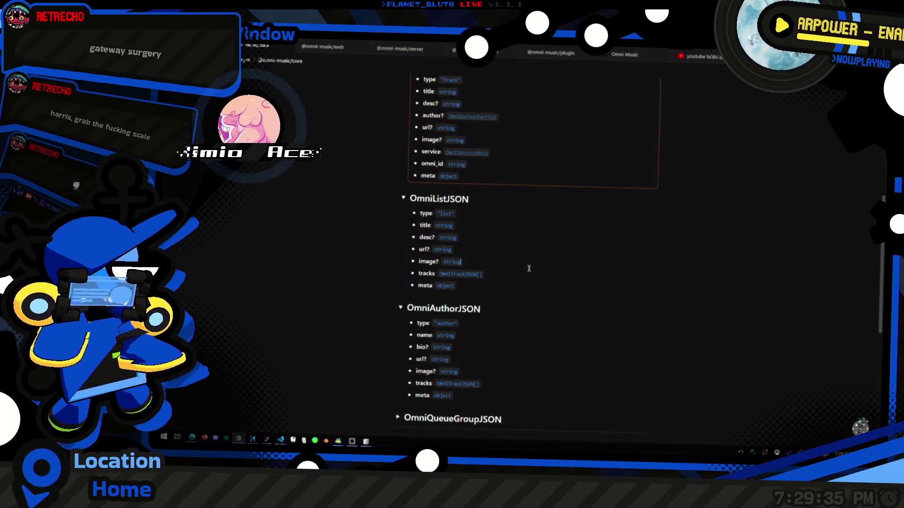
scroll(524, 278, "down", 2)
scroll(489, 305, "down", 2)
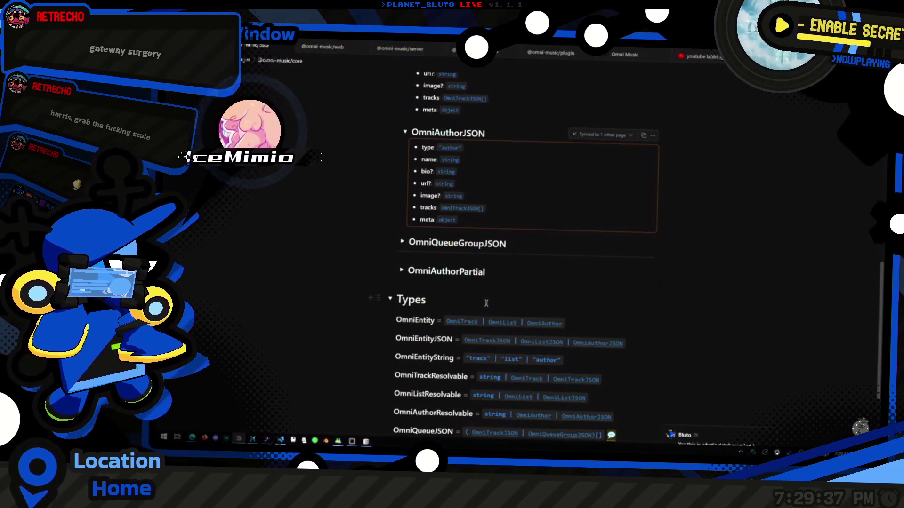
scroll(486, 303, "down", 2)
scroll(424, 313, "up", 4)
Expand the OmniQueueGroupJSON, OmniAuthorPartial, OmniAuthor, OmniList and OmniTrack toggles.
left_click(400, 319)
scroll(400, 316, "down", 3)
left_click(400, 311)
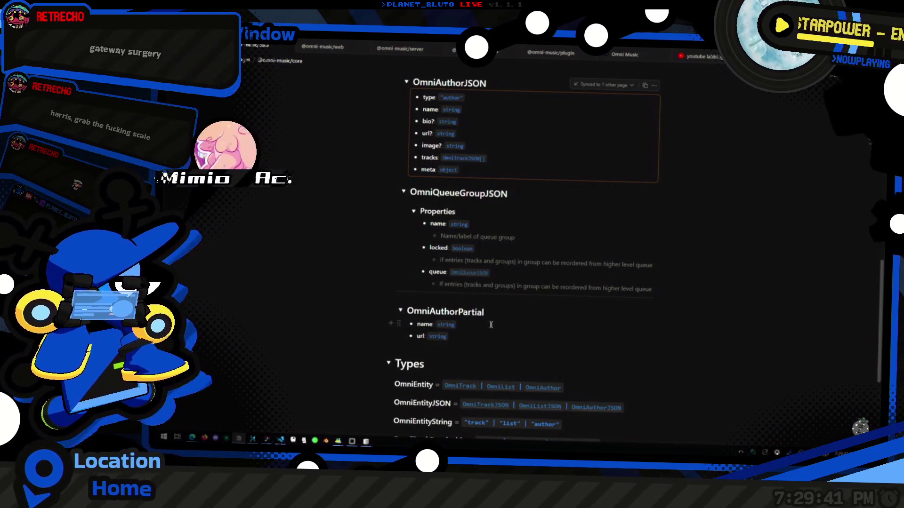
scroll(491, 325, "up", 8)
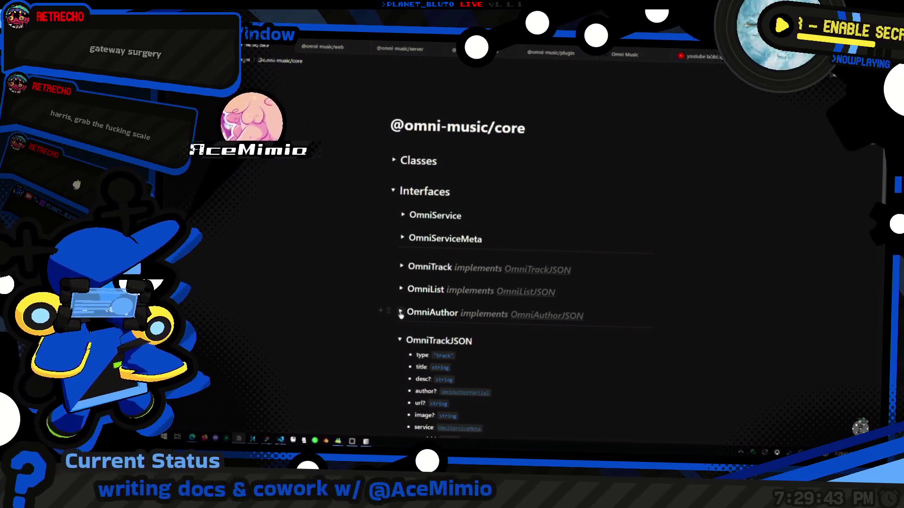
left_click(401, 314)
scroll(405, 292, "down", 3)
scroll(415, 211, "up", 2)
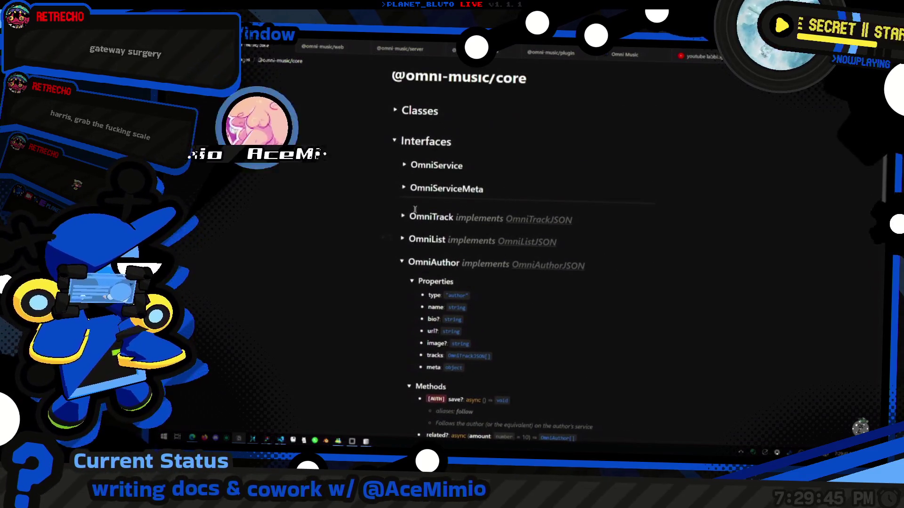
left_click(401, 240)
left_click(403, 217)
scroll(518, 221, "down", 5)
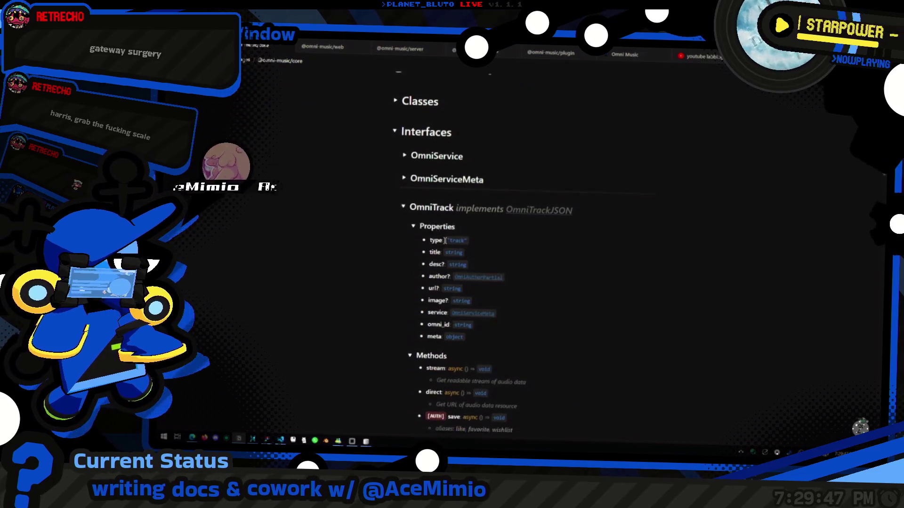
scroll(561, 224, "down", 8)
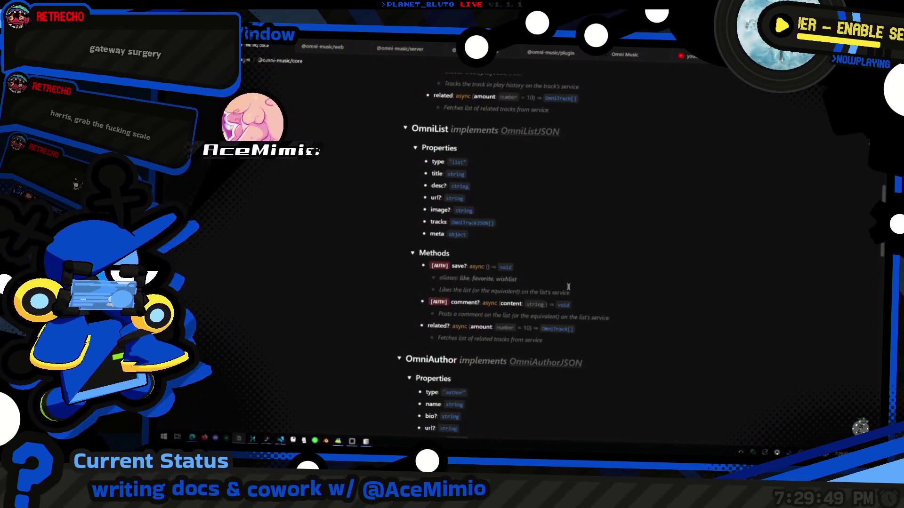
scroll(561, 224, "up", 5)
key("alt+Tab")
scroll(499, 342, "down", 4)
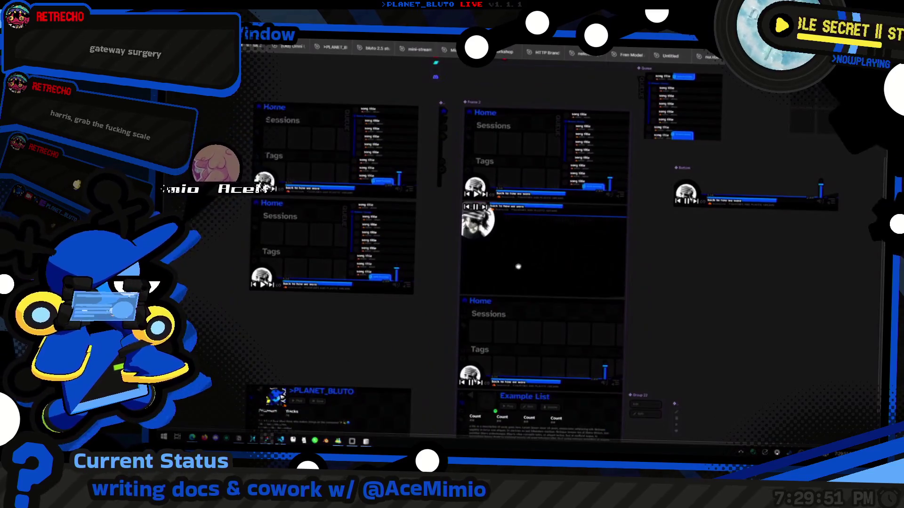
scroll(441, 382, "up", 6)
scroll(441, 381, "down", 5)
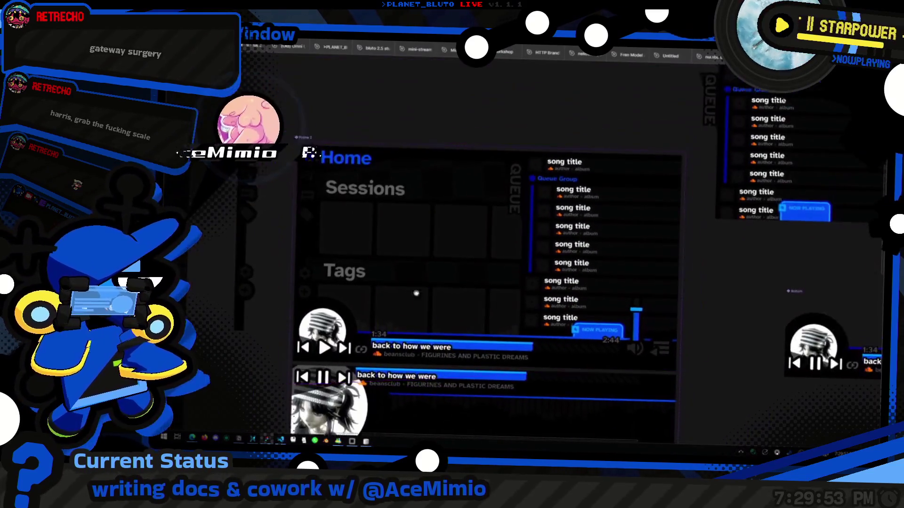
key("alt+Tab")
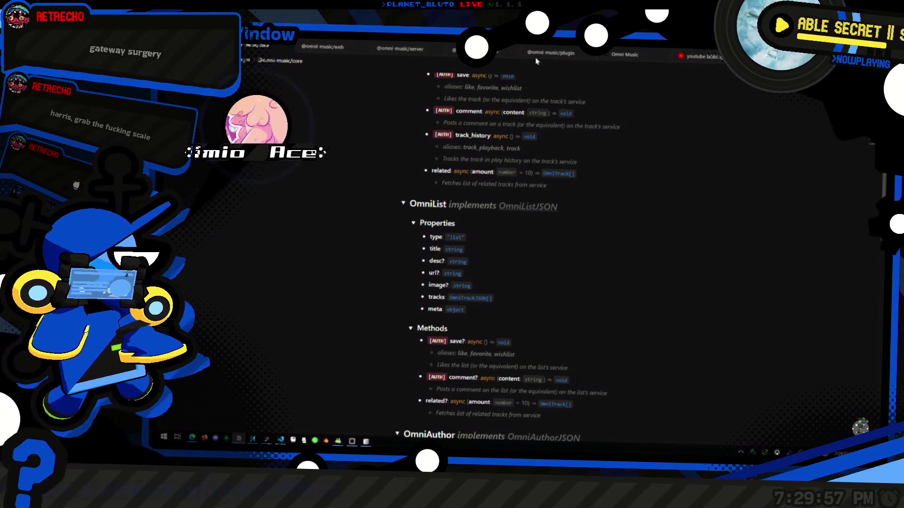
left_click(313, 49)
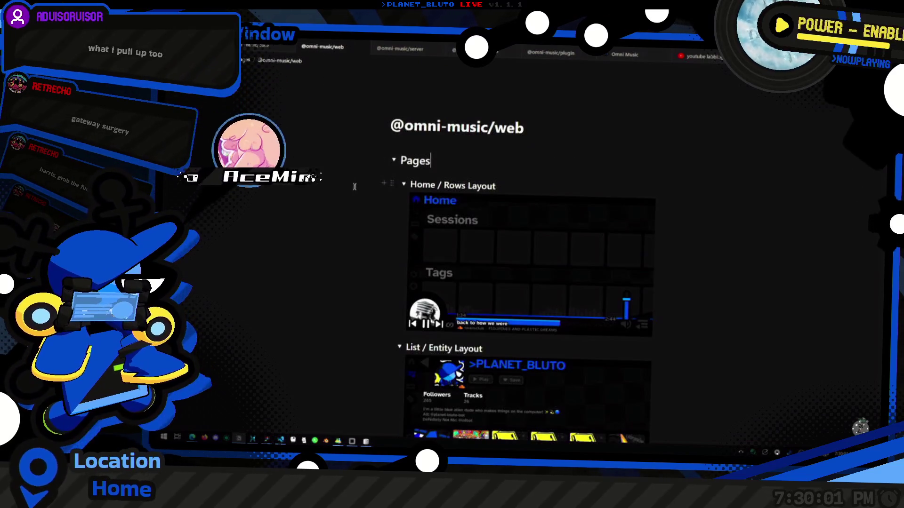
key("ctrl+p")
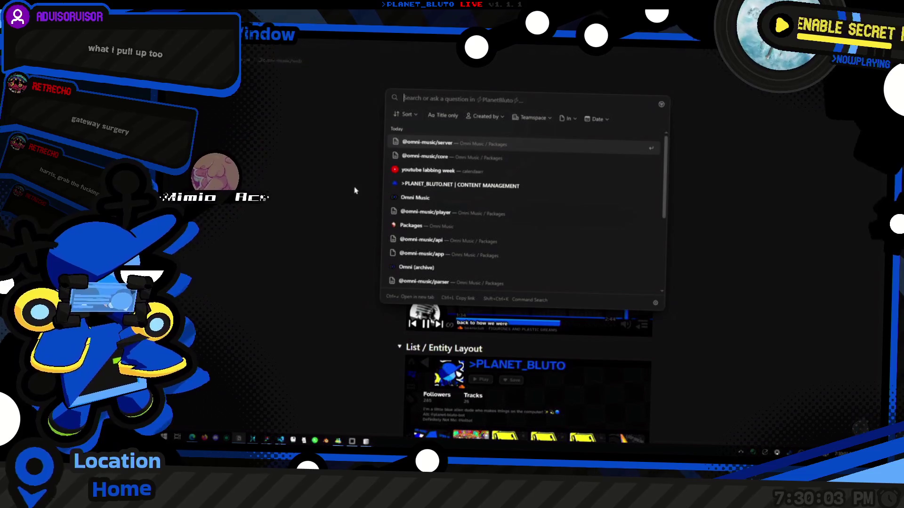
key("ctrl+p")
key("ctrl+p")
type("planet")
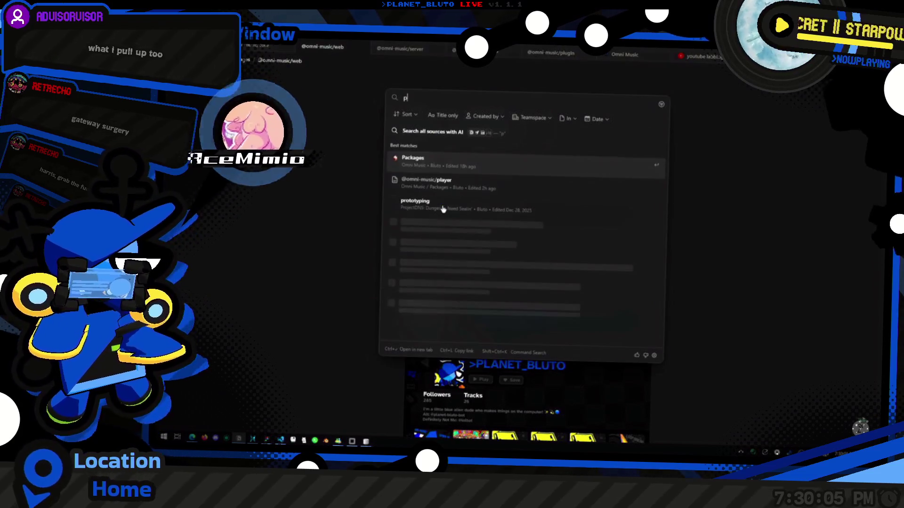
key("Return")
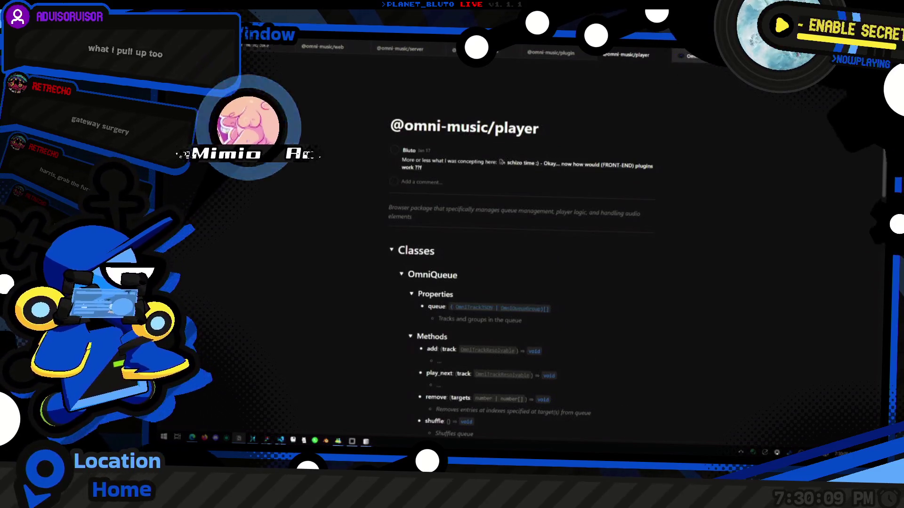
left_click(384, 51)
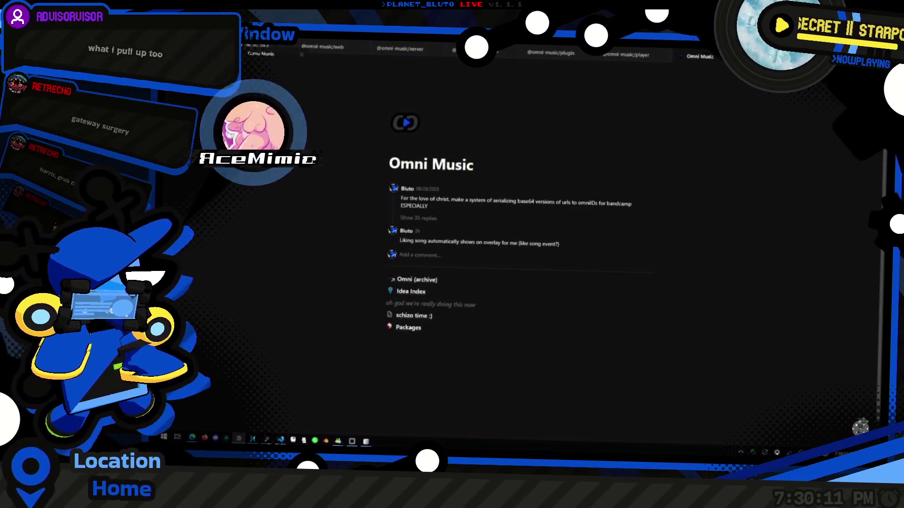
left_click(576, 227)
scroll(576, 227, "down", 3)
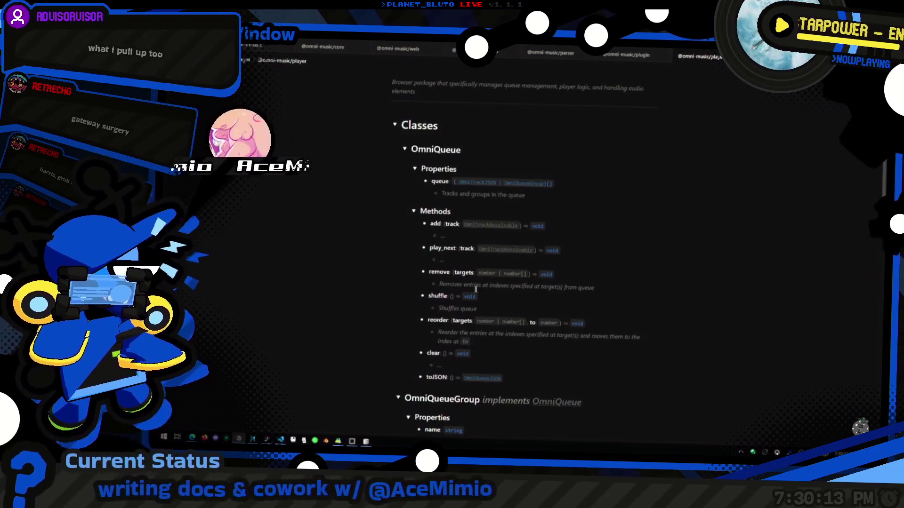
scroll(602, 204, "down", 1)
scroll(603, 203, "up", 4)
scroll(602, 203, "down", 4)
scroll(541, 259, "up", 4)
scroll(506, 312, "down", 5)
scroll(507, 312, "down", 3)
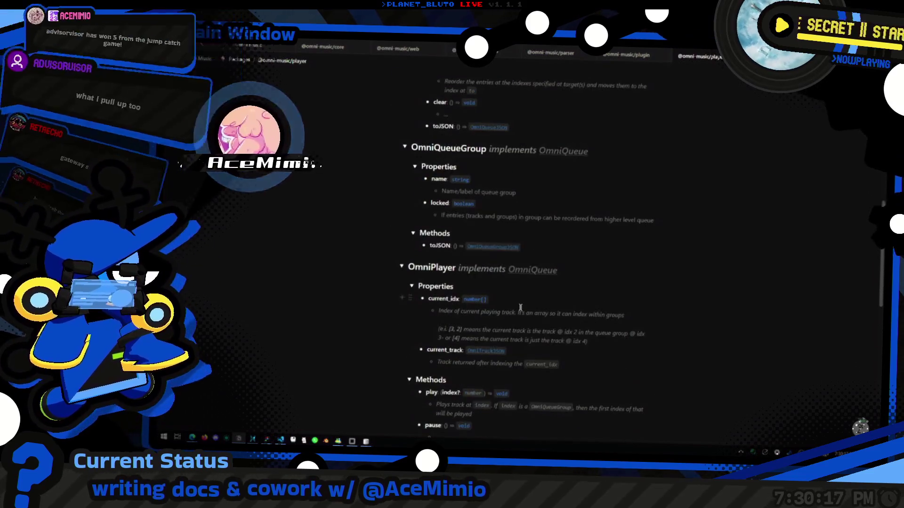
scroll(593, 293, "up", 6)
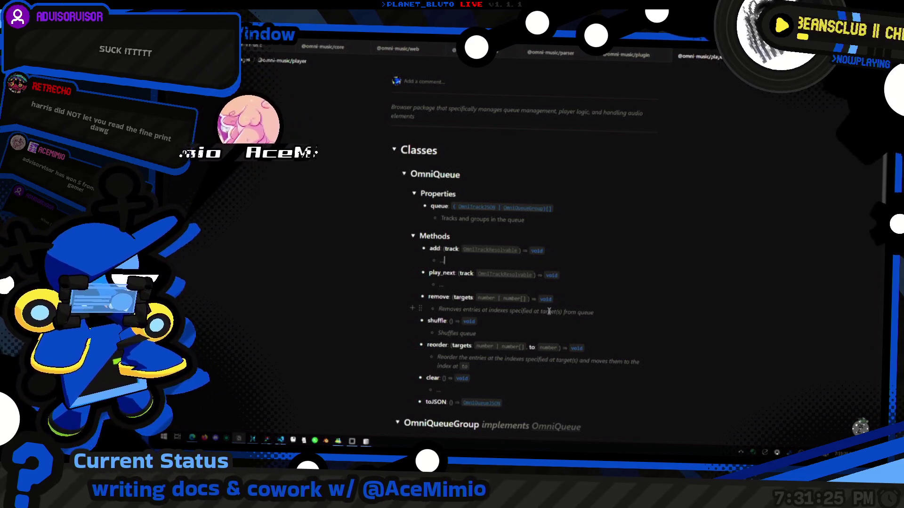
scroll(582, 246, "down", 3)
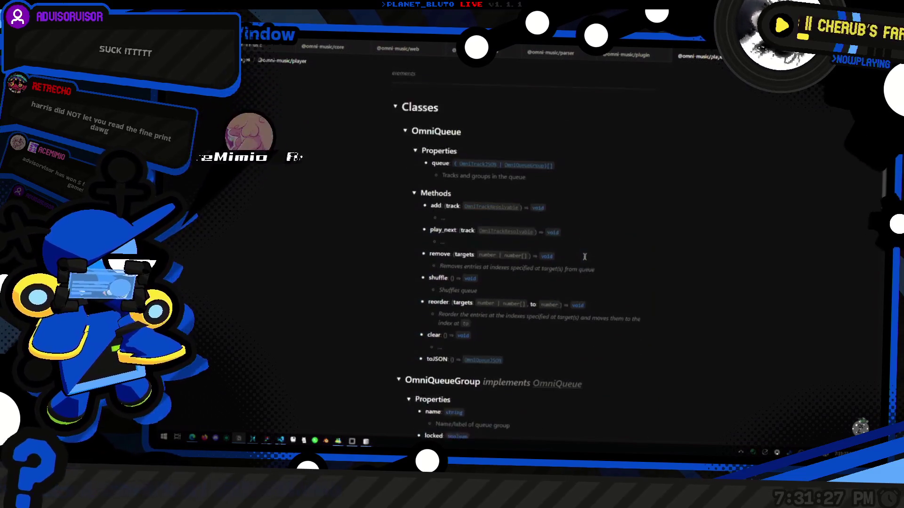
scroll(523, 309, "down", 2)
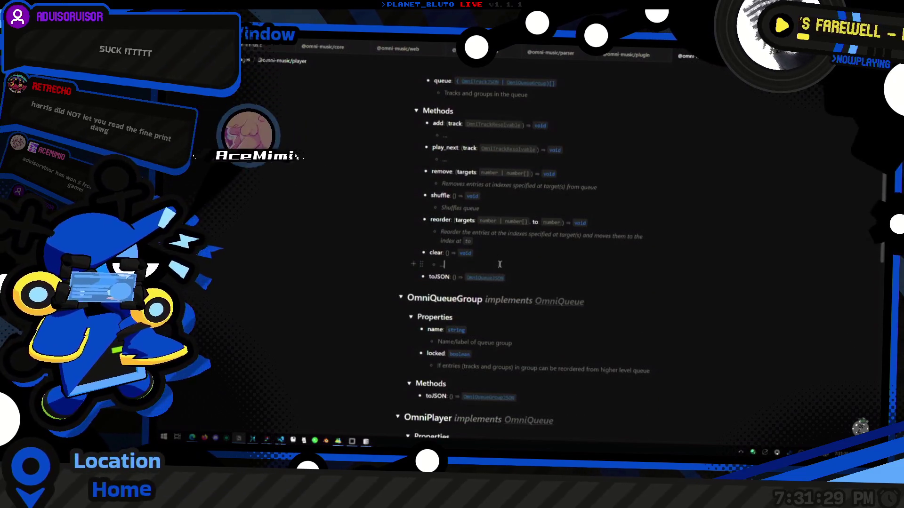
scroll(572, 243, "down", 2)
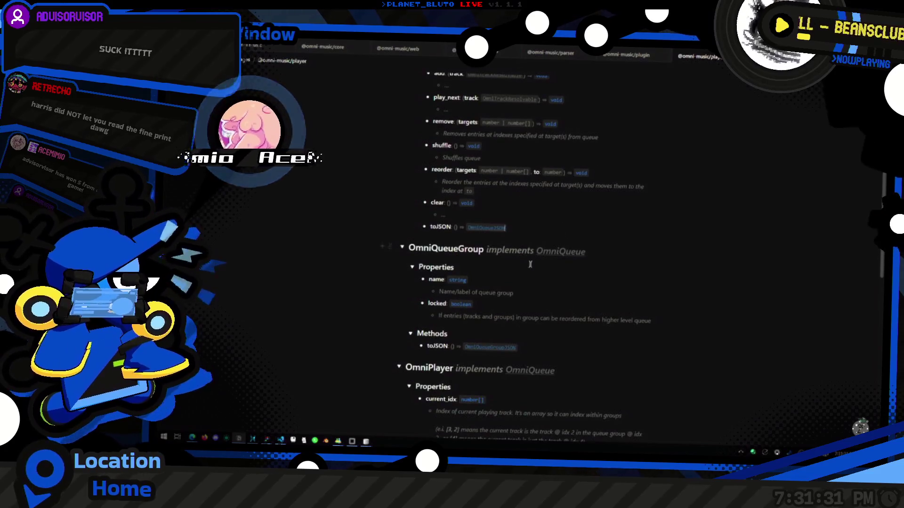
scroll(526, 271, "down", 20)
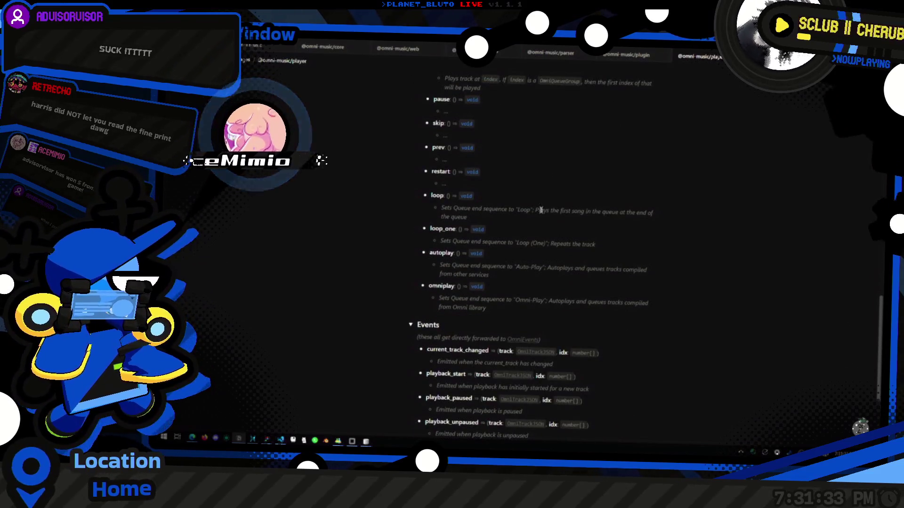
scroll(555, 194, "up", 6)
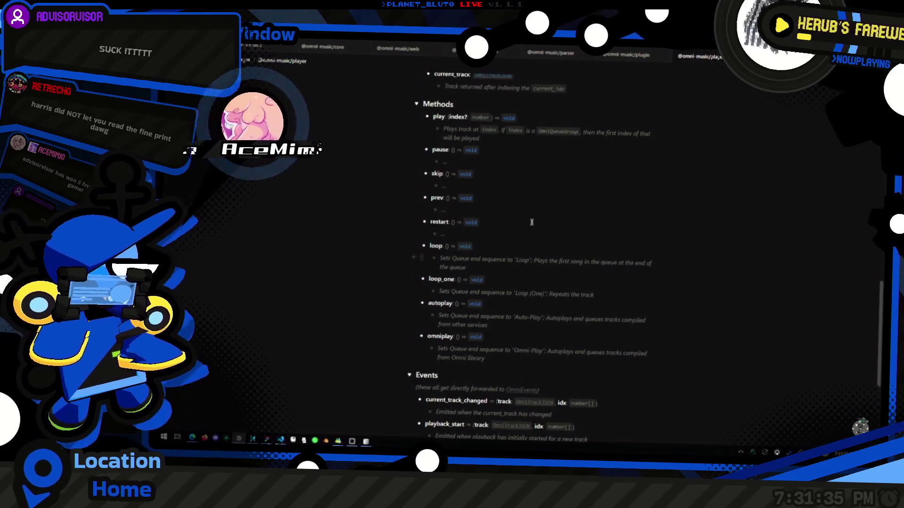
left_click(495, 252)
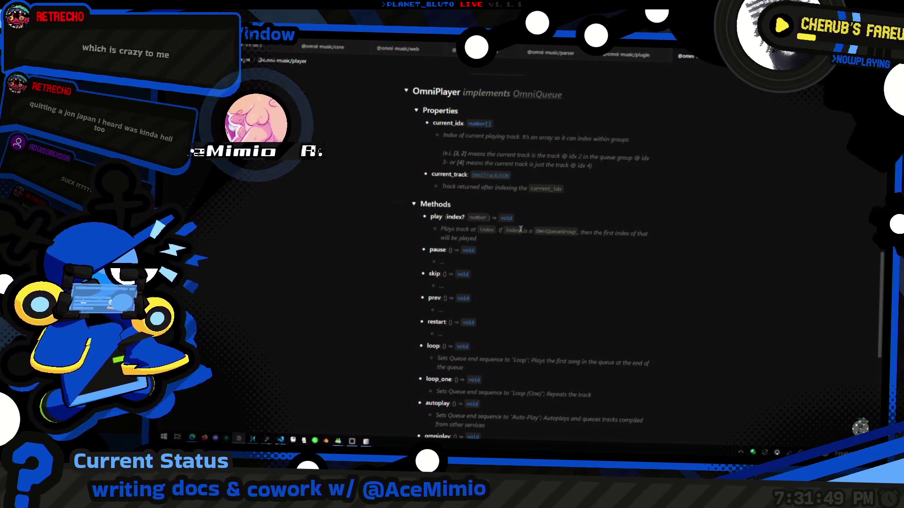
scroll(519, 263, "down", 1)
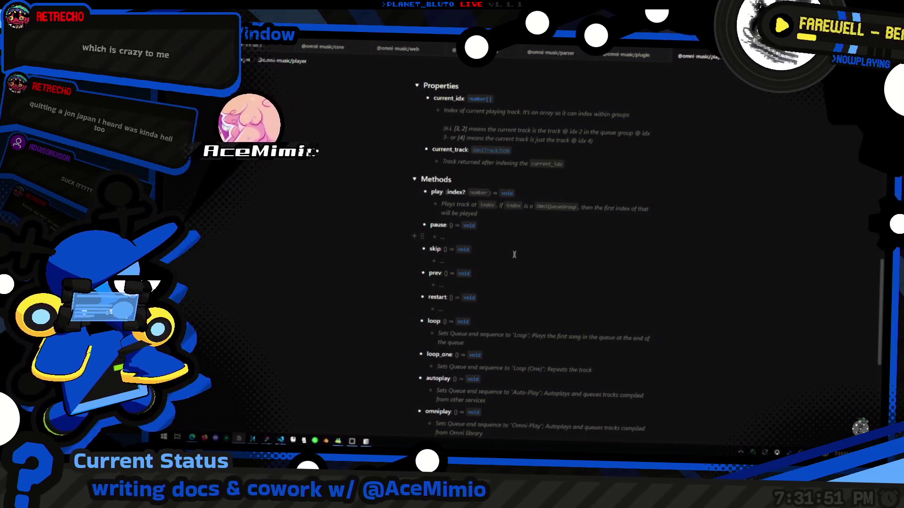
scroll(511, 250, "down", 2)
scroll(549, 212, "down", 1)
scroll(556, 194, "down", 3)
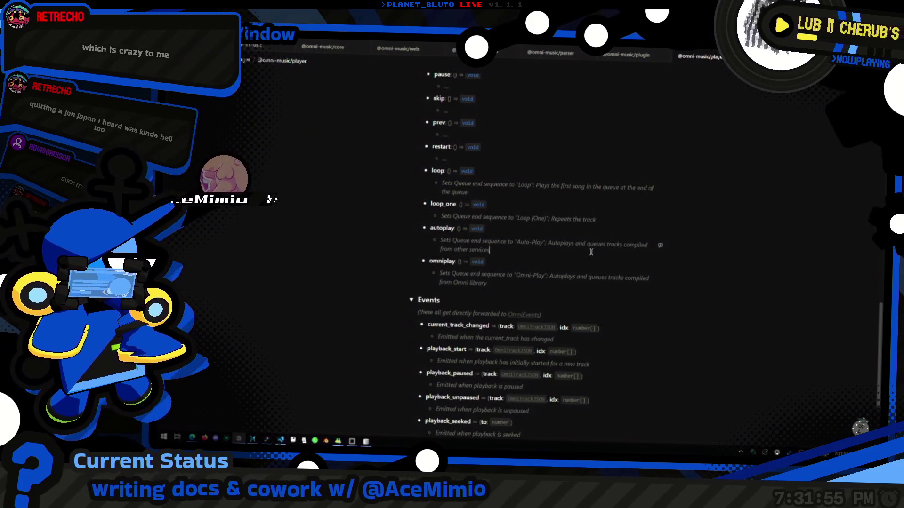
Click into the omniplay, playback_paused and OmniEvents descriptions while scrolling.
left_click(510, 282)
scroll(514, 283, "down", 3)
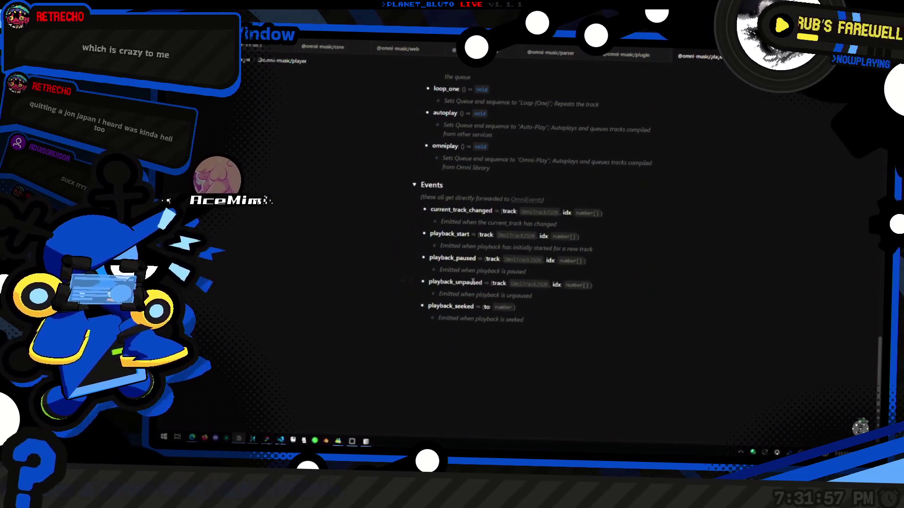
scroll(565, 288, "up", 2)
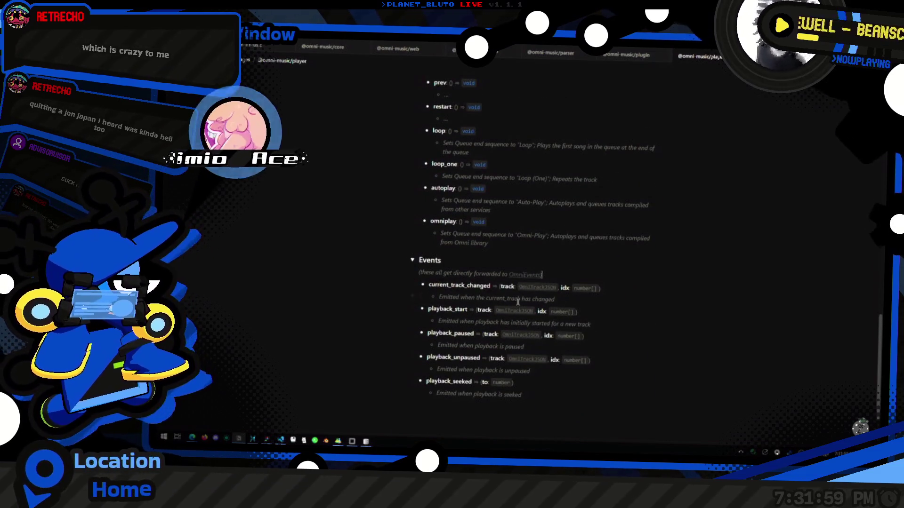
scroll(517, 302, "down", 1)
left_click(565, 322)
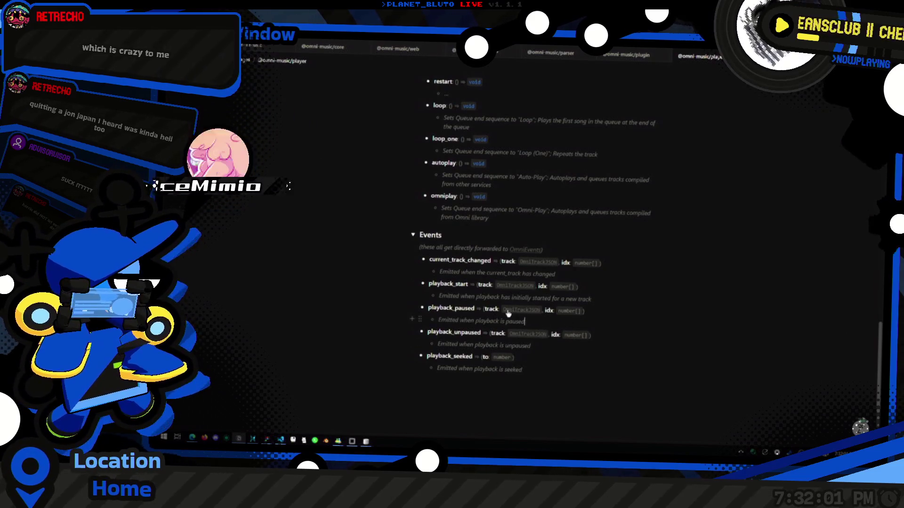
scroll(519, 314, "up", 4)
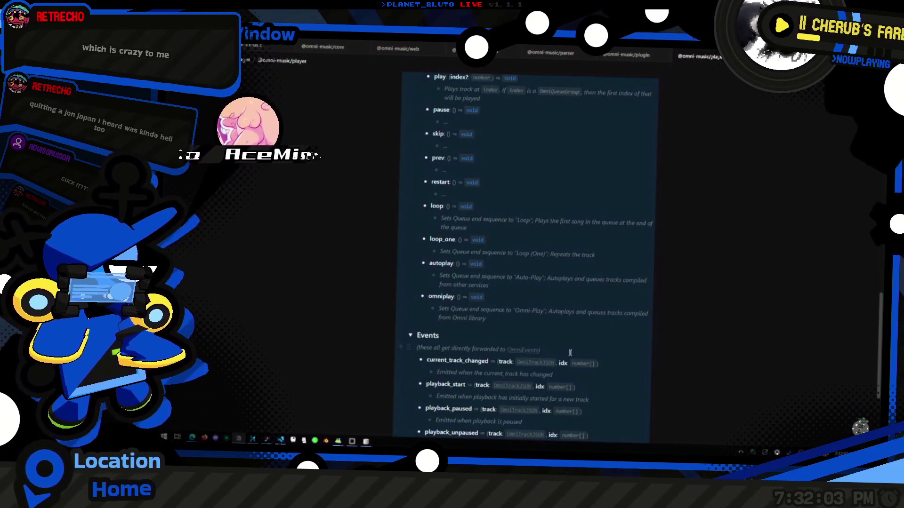
left_click(570, 352)
scroll(569, 352, "up", 5)
scroll(542, 334, "down", 10)
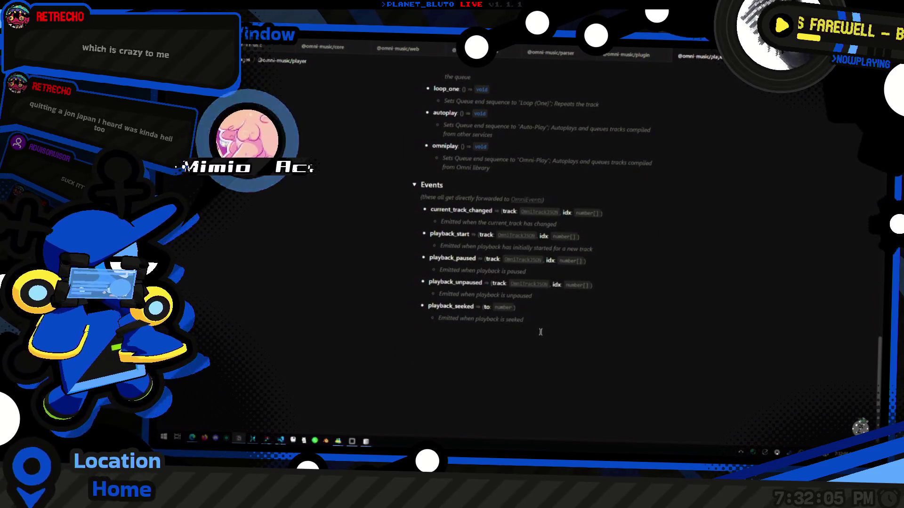
scroll(541, 331, "up", 4)
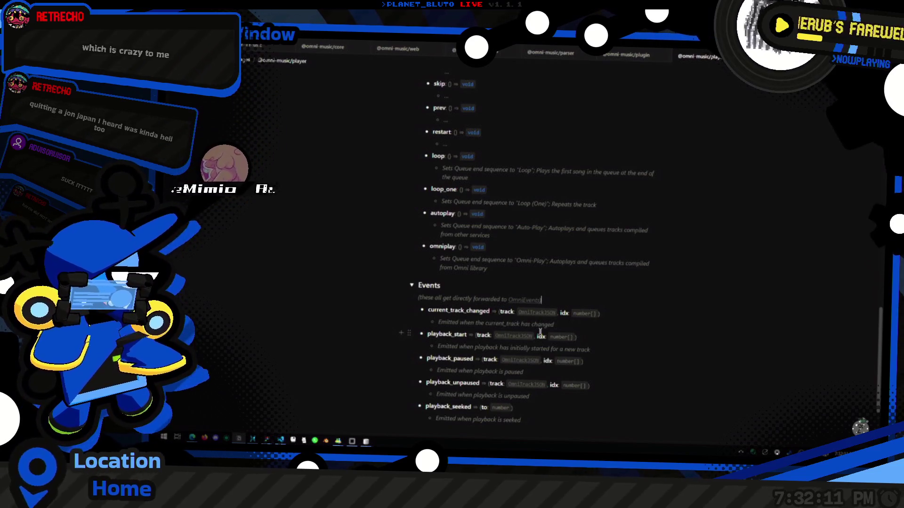
Scroll back up to OmniQueueGroup and click after its toJSON entry.
scroll(540, 332, "up", 10)
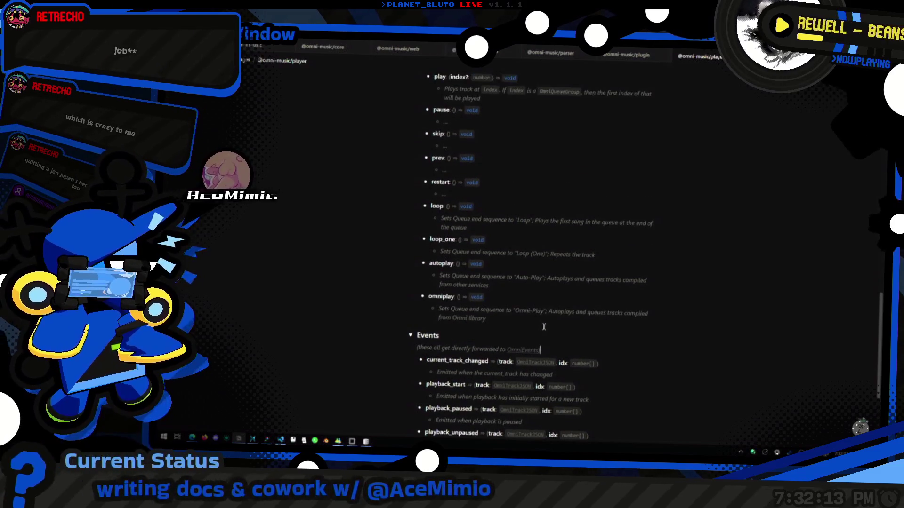
scroll(560, 324, "up", 20)
scroll(589, 320, "down", 20)
scroll(589, 320, "down", 7)
scroll(591, 314, "up", 10)
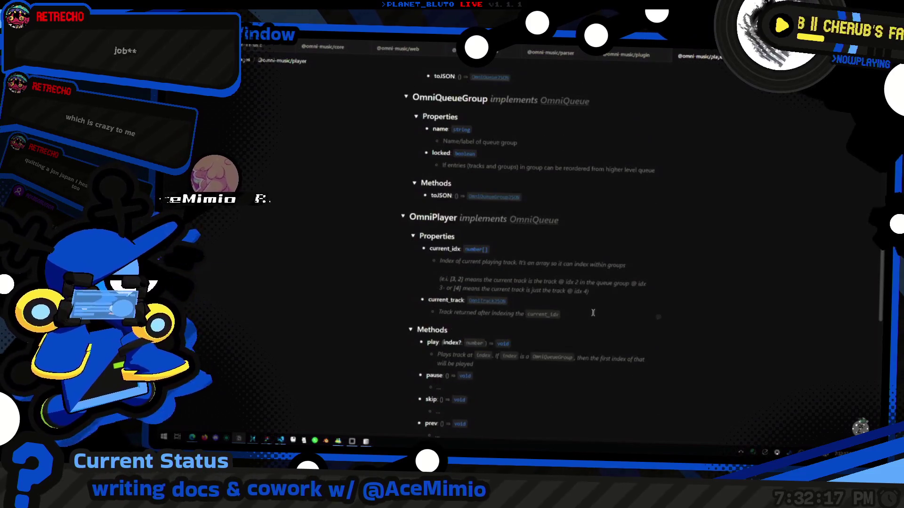
scroll(592, 313, "down", 7)
scroll(593, 315, "up", 7)
scroll(594, 316, "down", 13)
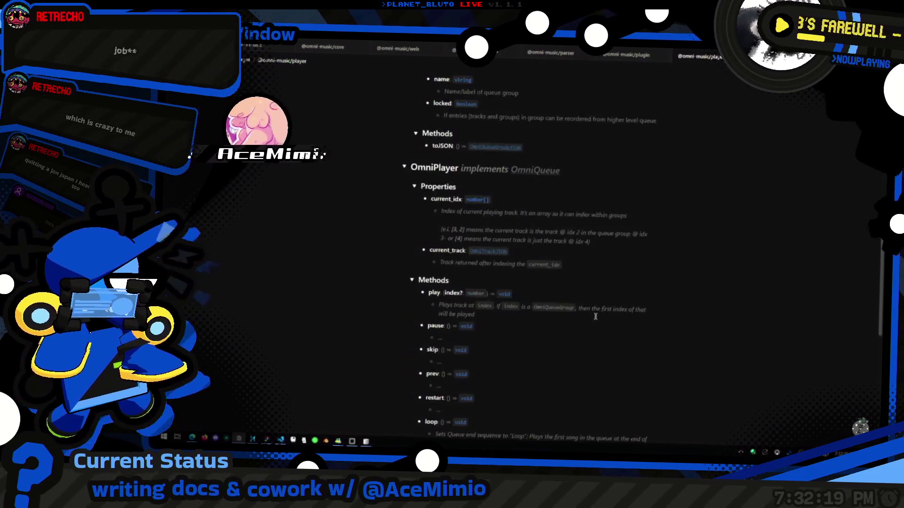
scroll(594, 315, "up", 14)
left_click(556, 298)
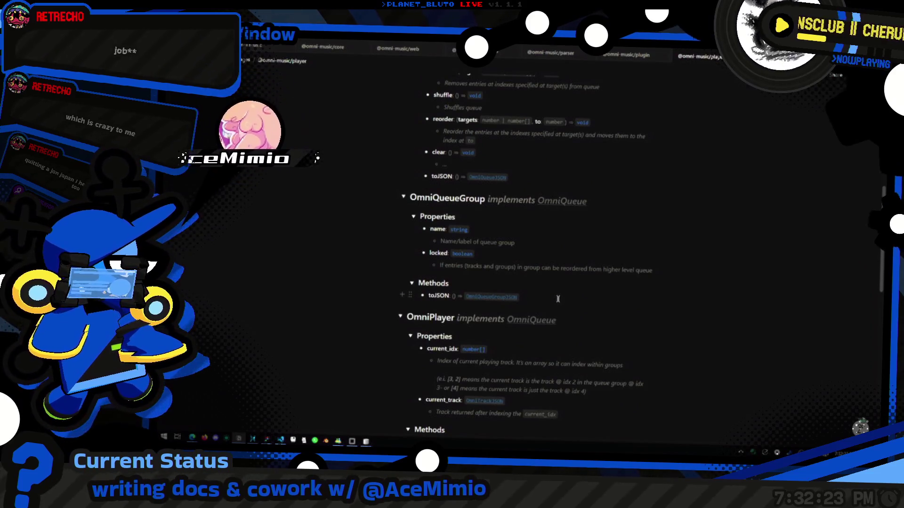
scroll(541, 330, "up", 5)
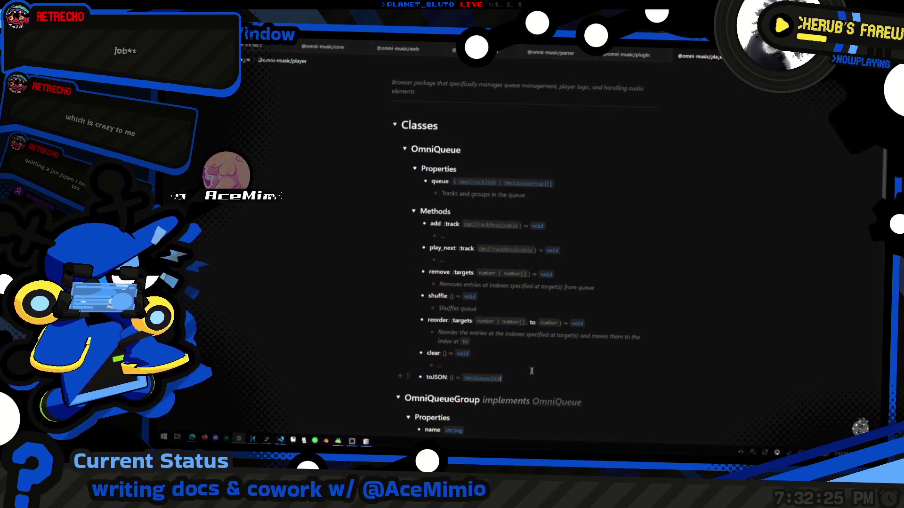
Click into the shuffle and queue property entries, then bring up the Figma mockups.
left_click(533, 299)
scroll(544, 295, "up", 1)
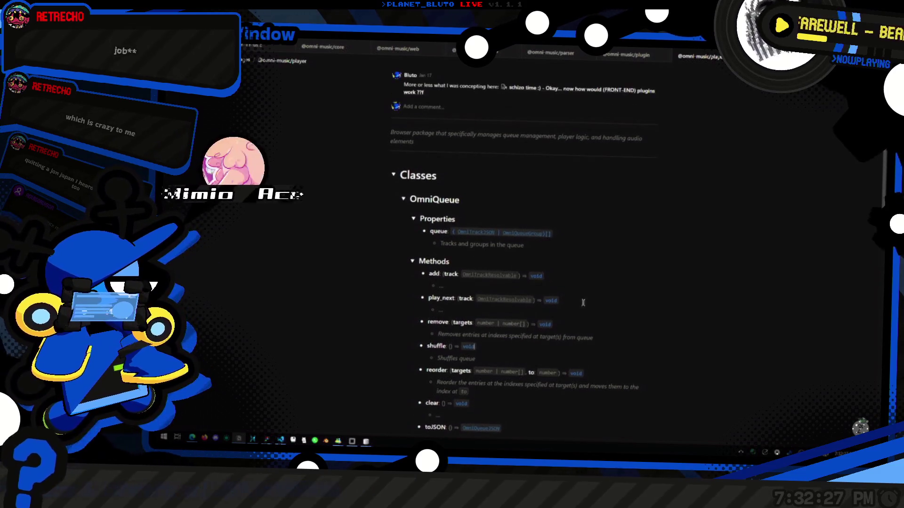
left_click(576, 251)
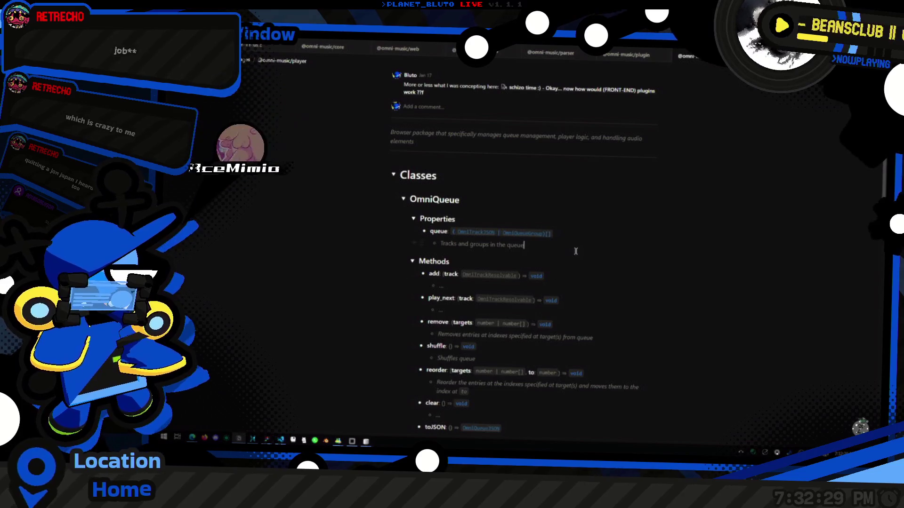
scroll(579, 260, "down", 3)
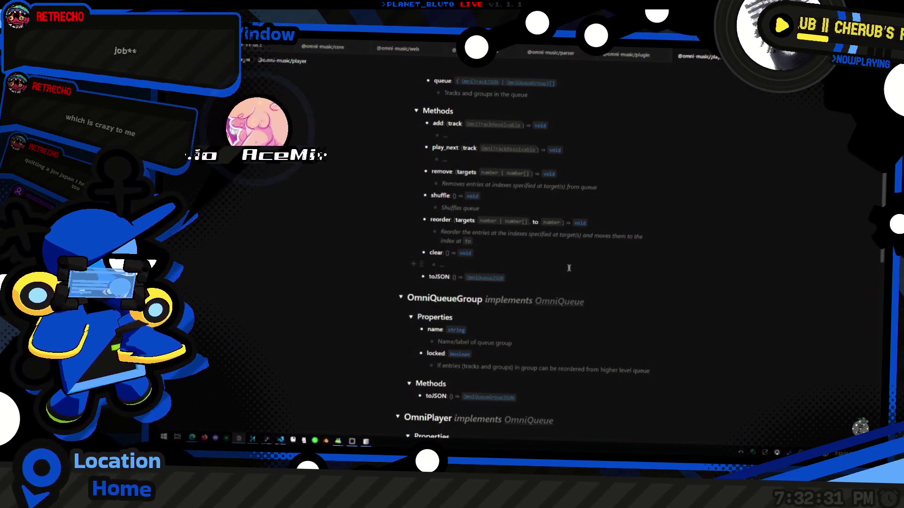
scroll(572, 267, "down", 3)
left_click(267, 439)
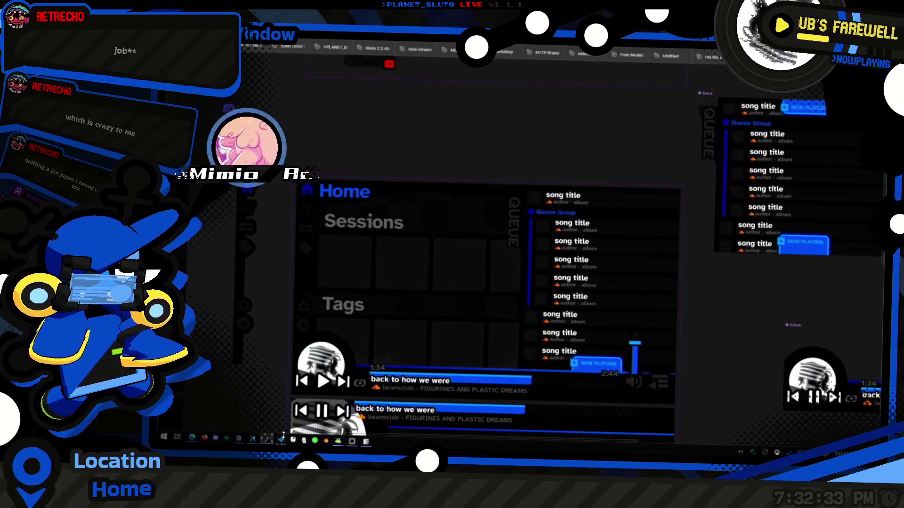
Scroll the Figma canvas over the Home, Tags and Example List frames, then return to the player docs.
scroll(526, 306, "down", 5)
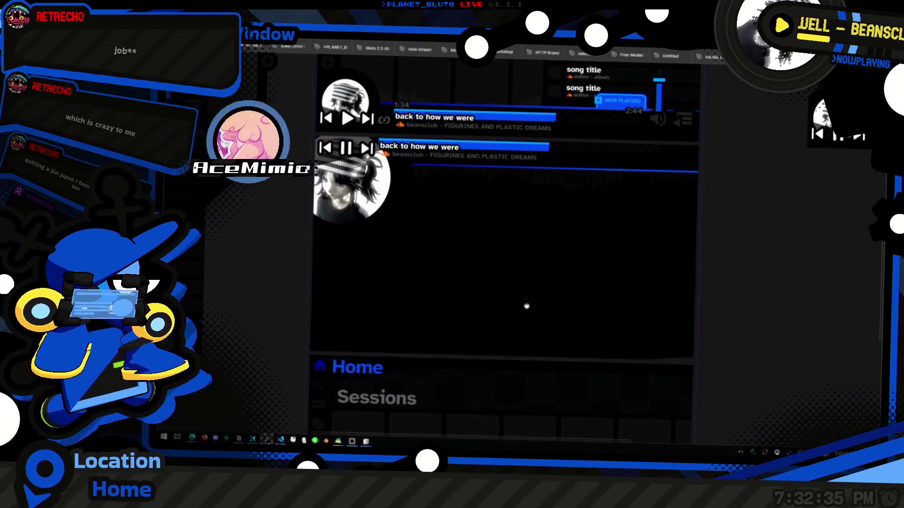
scroll(534, 308, "down", 3)
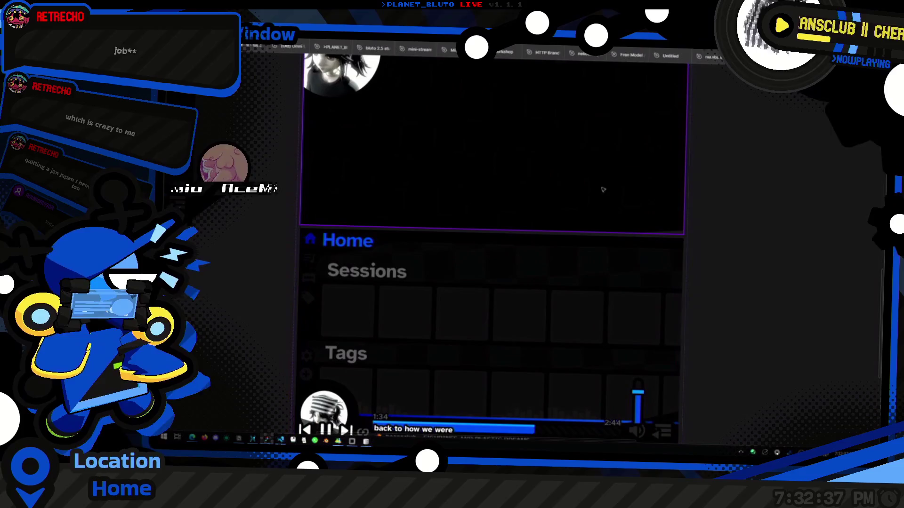
scroll(628, 197, "down", 3)
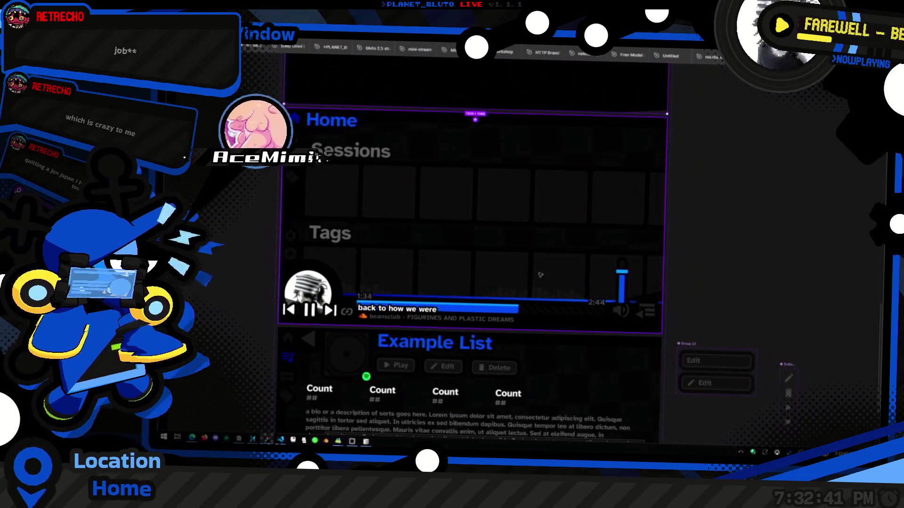
scroll(619, 171, "down", 3)
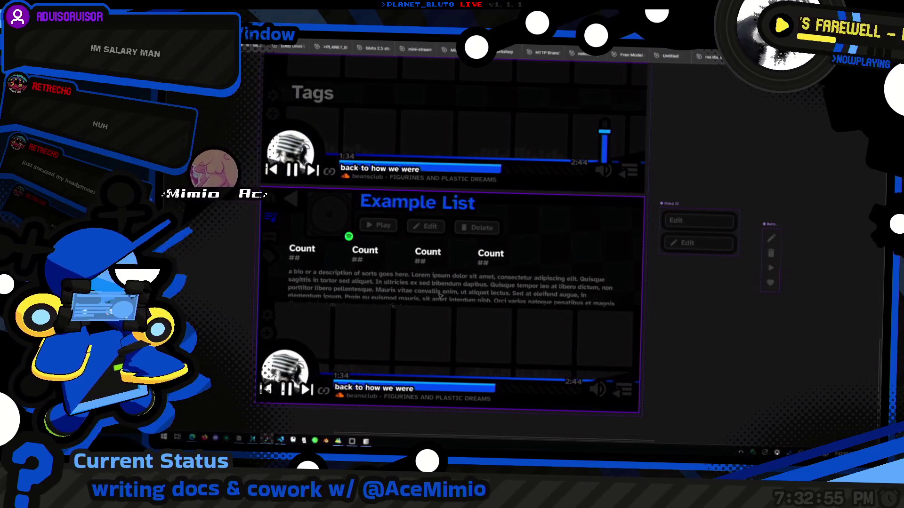
scroll(660, 290, "down", 5)
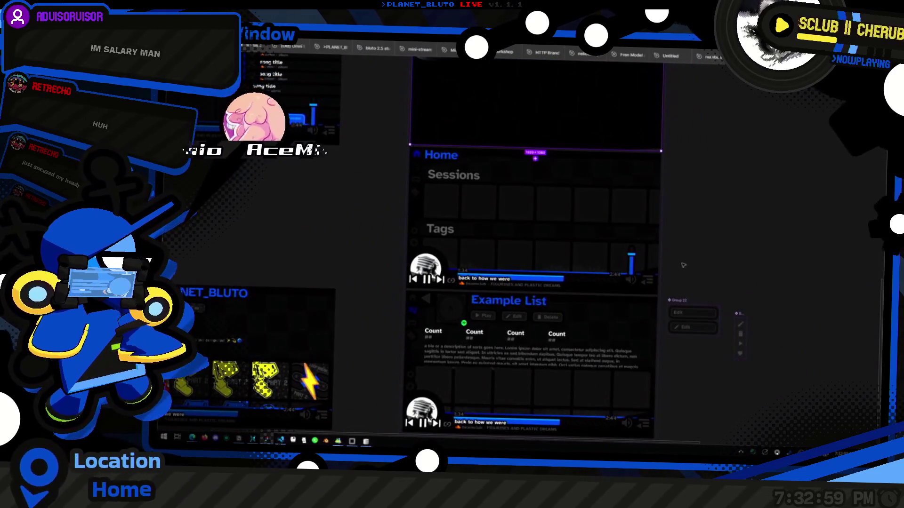
key("alt+Tab")
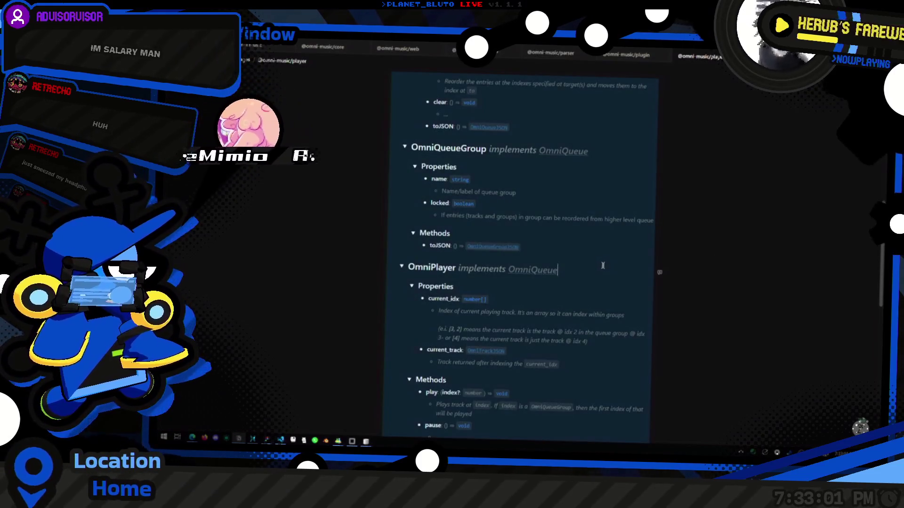
Scroll down through OmniPlayer's properties, methods and events.
scroll(608, 271, "down", 1)
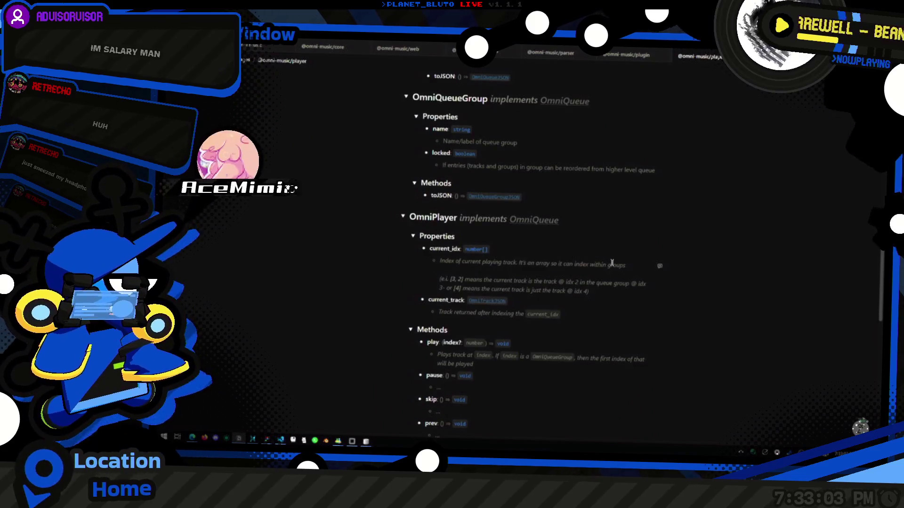
scroll(616, 262, "down", 6)
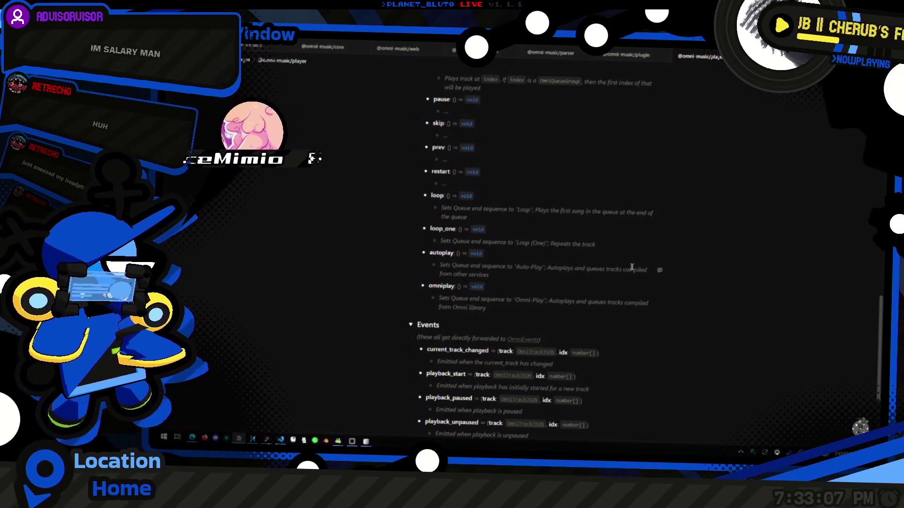
scroll(634, 264, "down", 1)
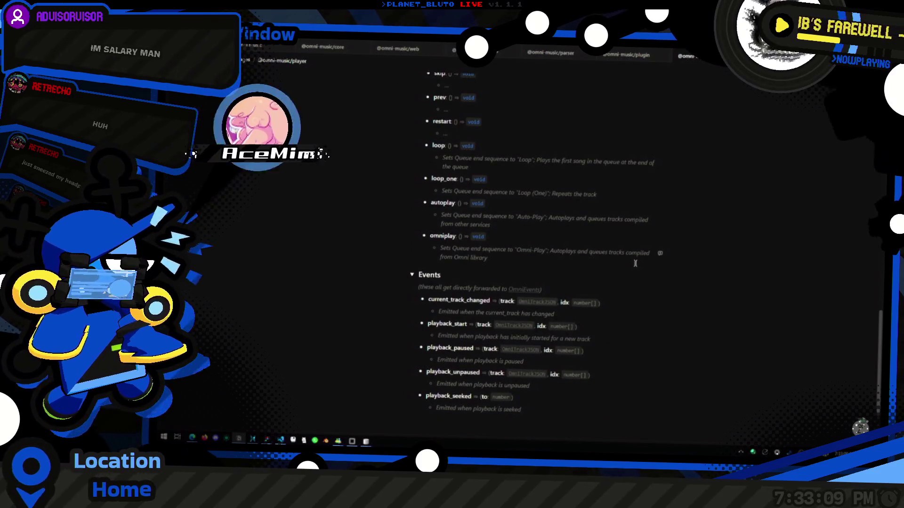
scroll(635, 263, "down", 1)
scroll(635, 264, "up", 1)
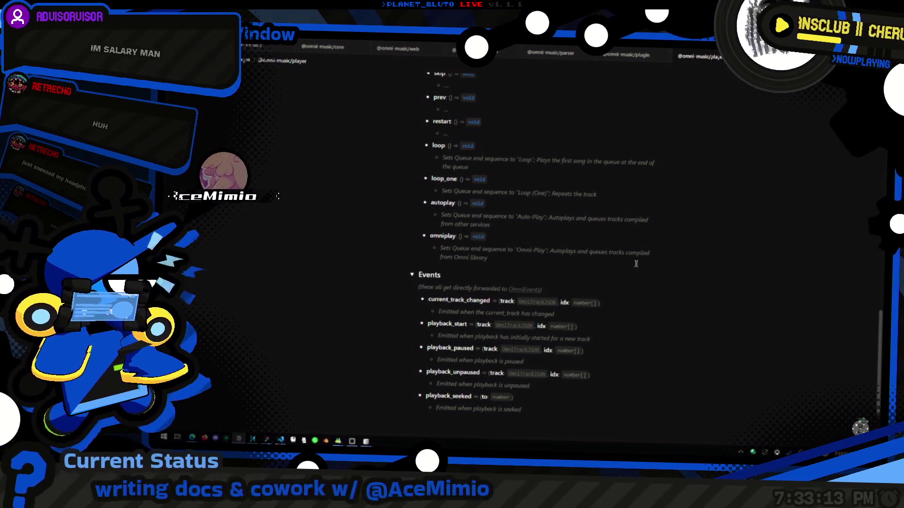
scroll(636, 263, "up", 3)
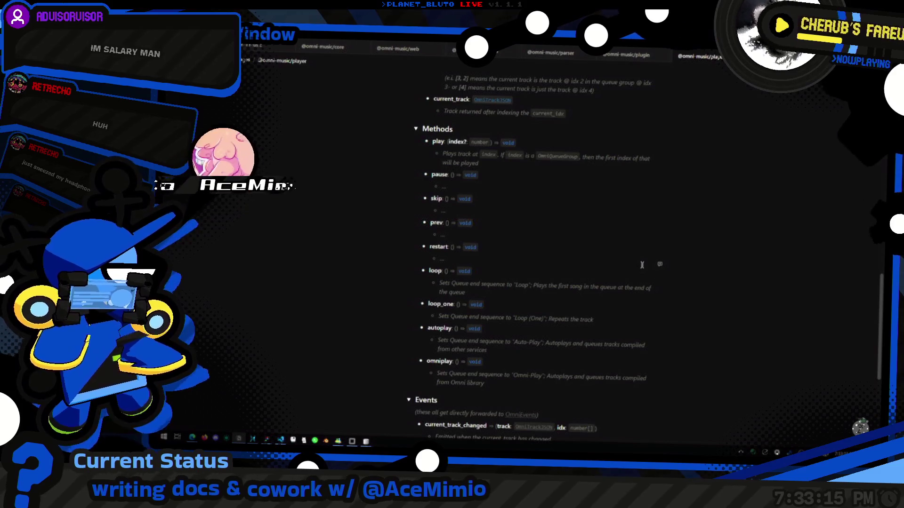
scroll(621, 263, "up", 3)
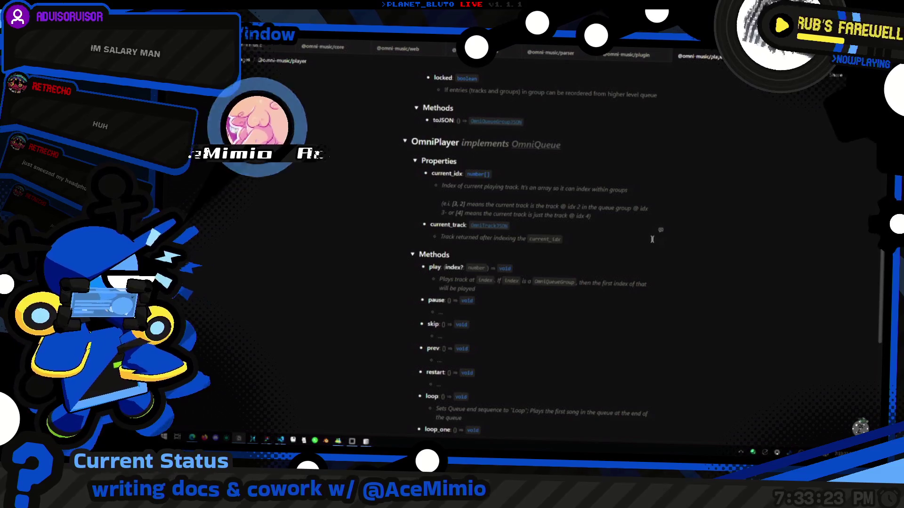
Scroll back up the OmniPlayer section, then switch to Figma and zoom out on the canvas.
scroll(647, 265, "up", 3)
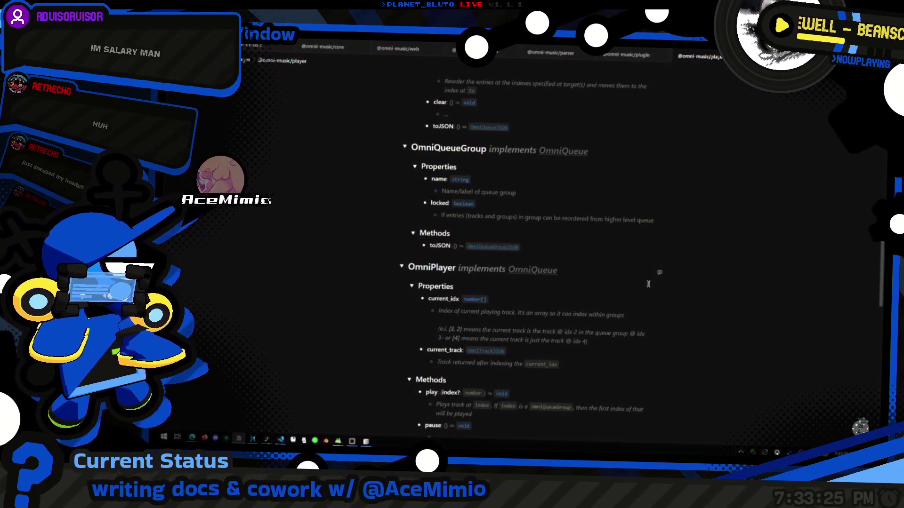
scroll(657, 278, "up", 2)
scroll(658, 279, "up", 3)
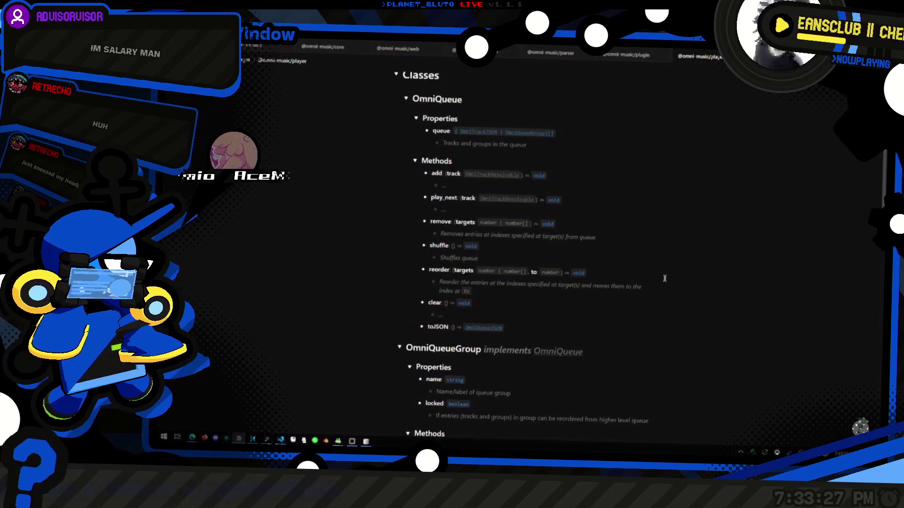
scroll(637, 273, "up", 2)
scroll(639, 287, "down", 7)
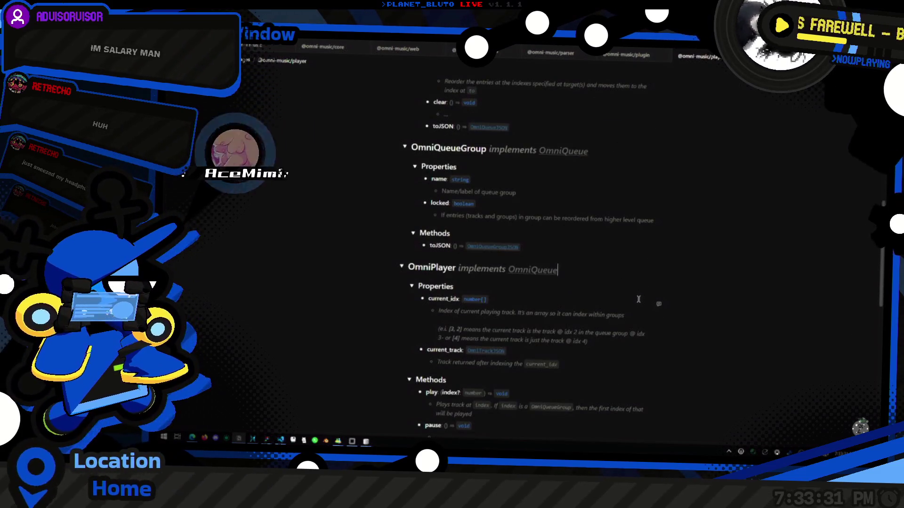
scroll(637, 301, "down", 10)
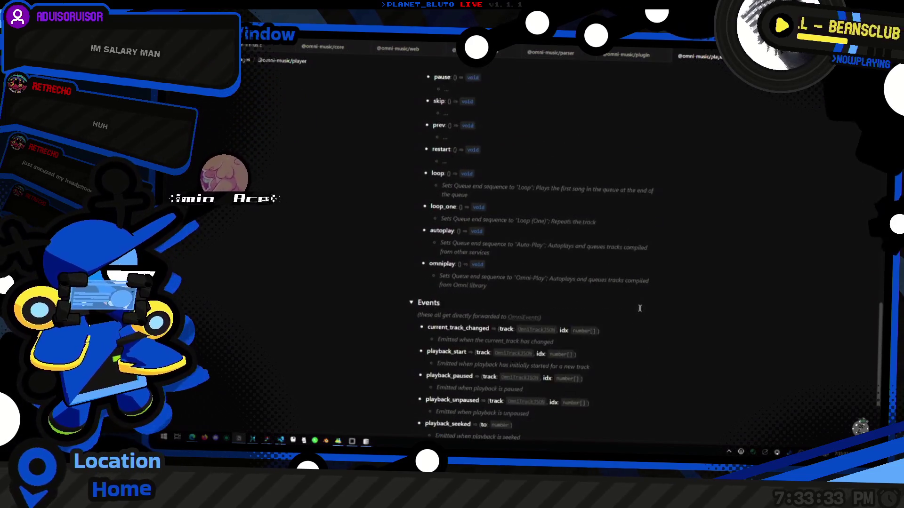
scroll(637, 327, "up", 10)
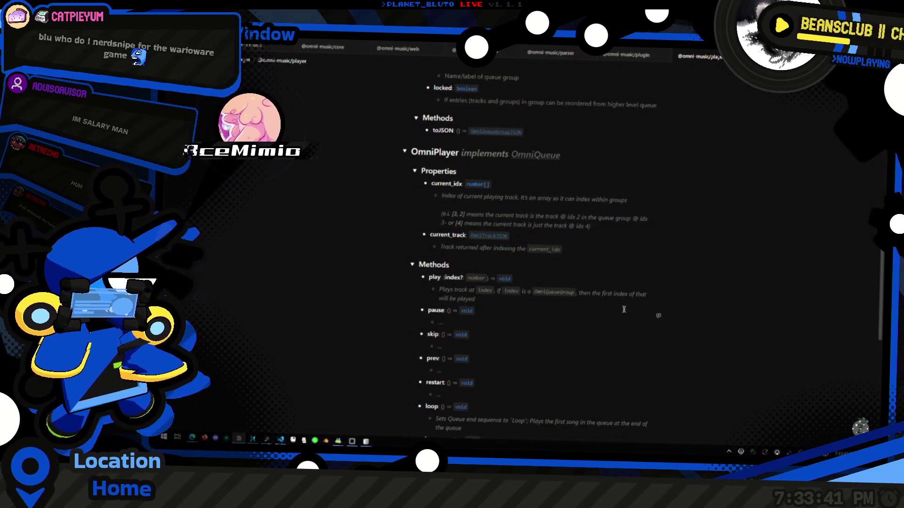
key("alt+Tab")
scroll(717, 227, "down", 5)
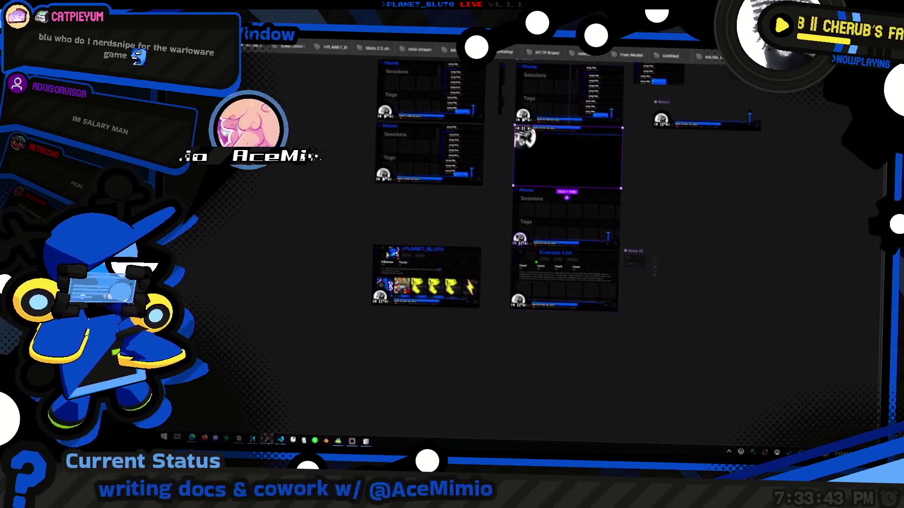
Zoom to the PLANET_BLUTO and black player frames with Shift+2, then return to the OmniPlayer Methods heading.
scroll(717, 228, "up", 5)
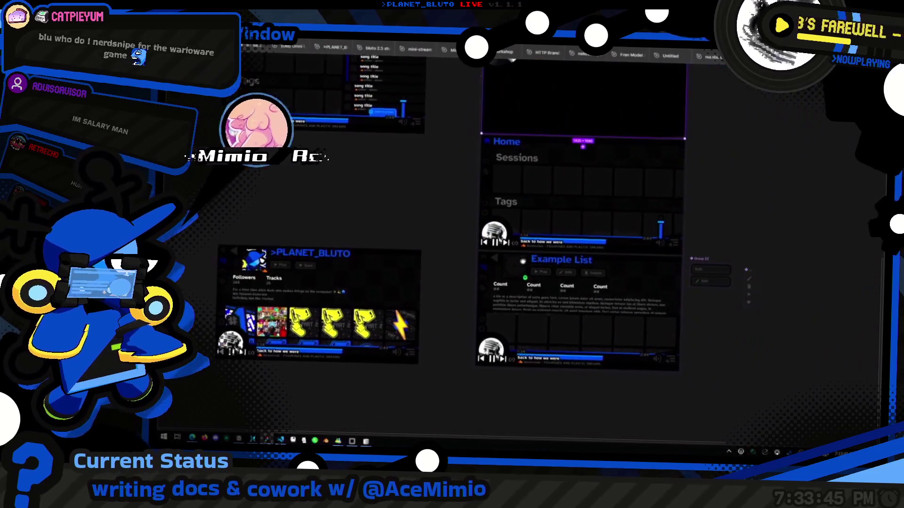
key("shift+2")
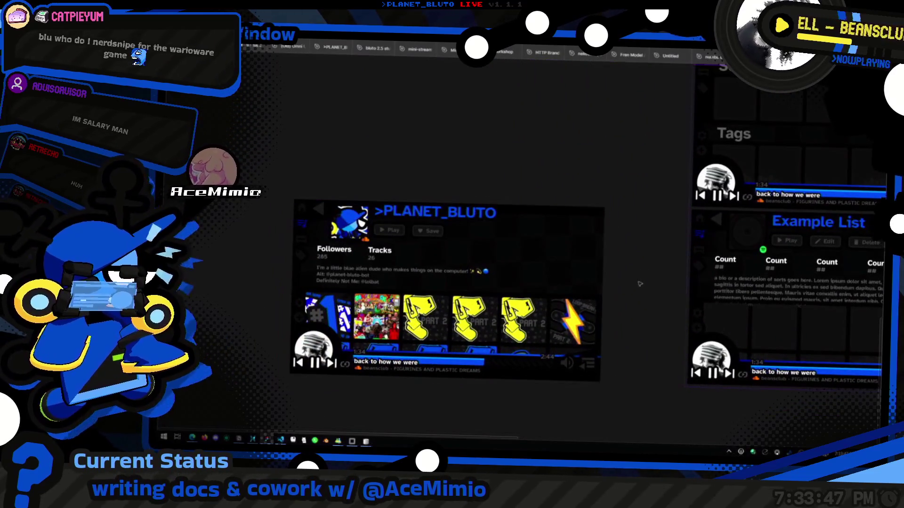
scroll(580, 288, "down", 8)
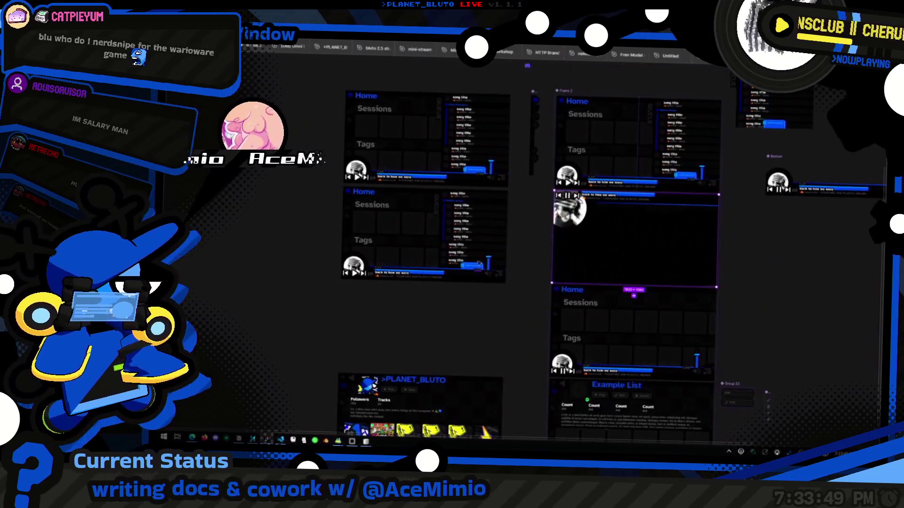
key("shift+2")
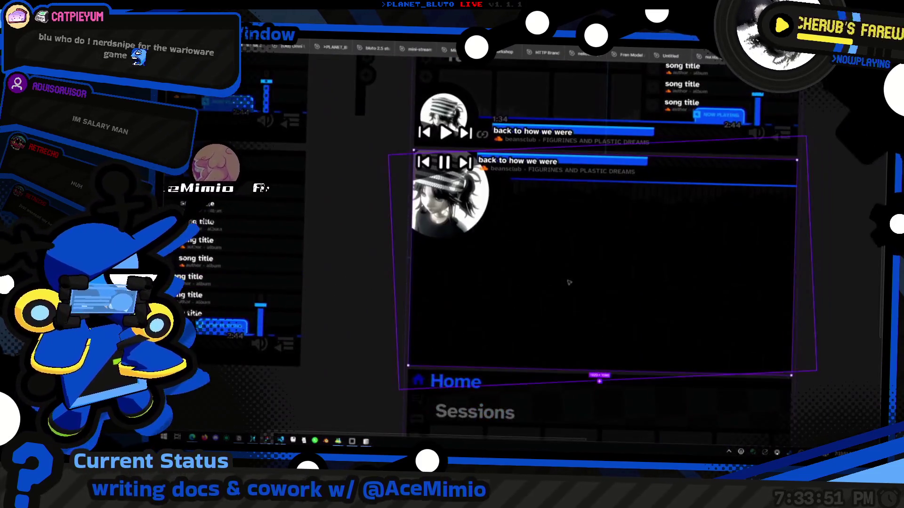
scroll(507, 324, "down", 5)
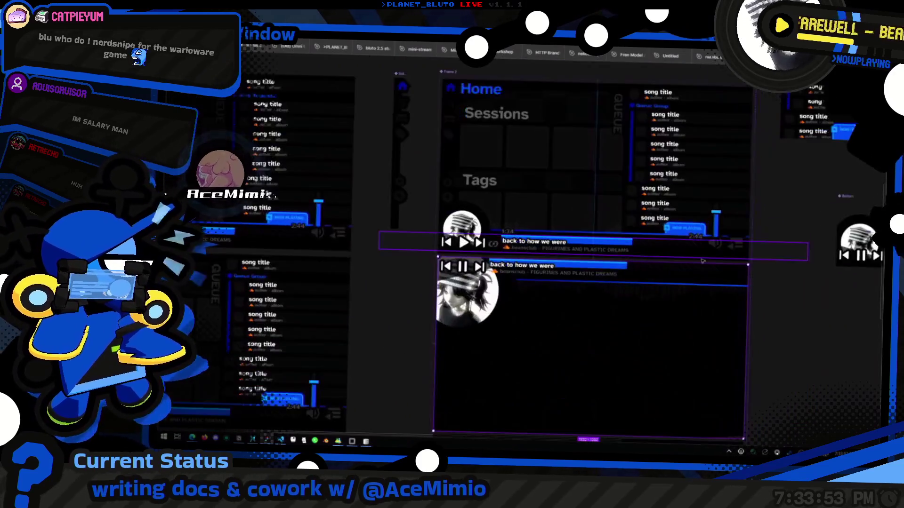
scroll(623, 330, "up", 5)
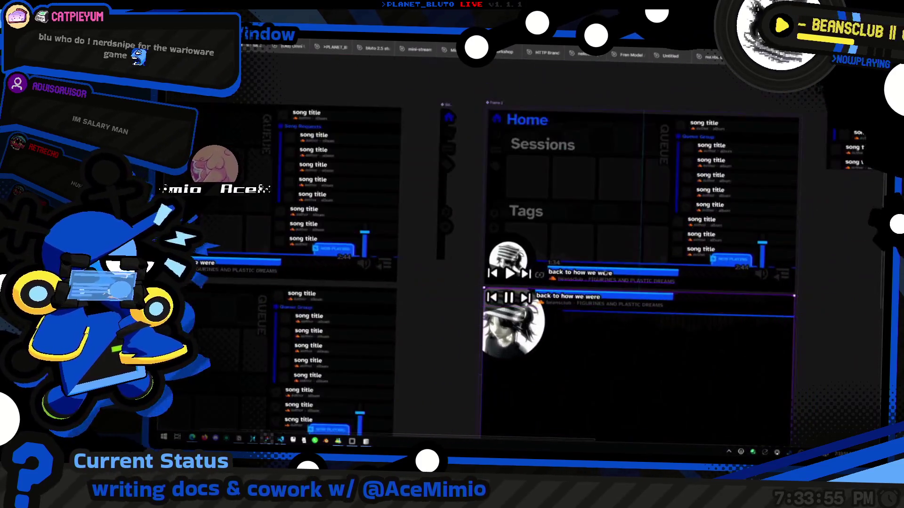
scroll(560, 341, "up", 3)
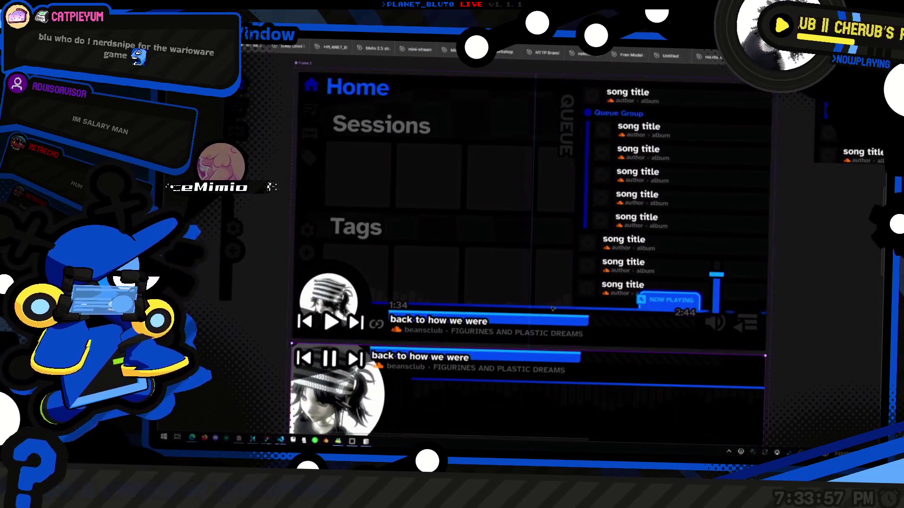
key("alt+Tab")
left_click(509, 267)
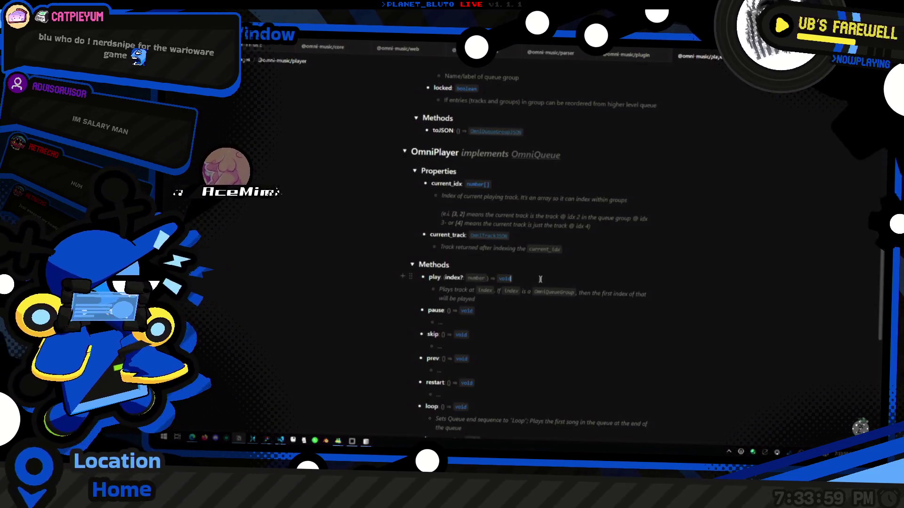
Review the OmniQueueGroup and OmniQueue properties, clicking into the clear and queue lines.
scroll(541, 279, "up", 3)
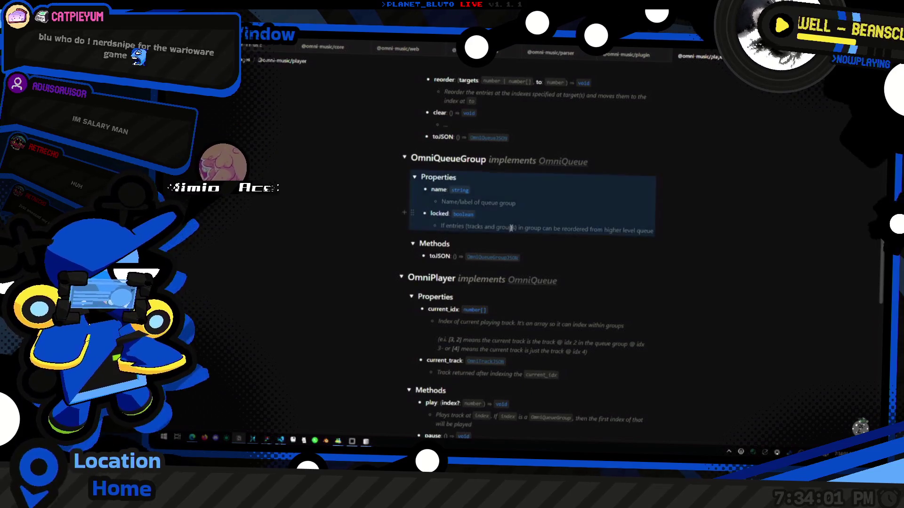
scroll(499, 235, "up", 2)
left_click(493, 272)
left_click(532, 228)
scroll(531, 242, "up", 5)
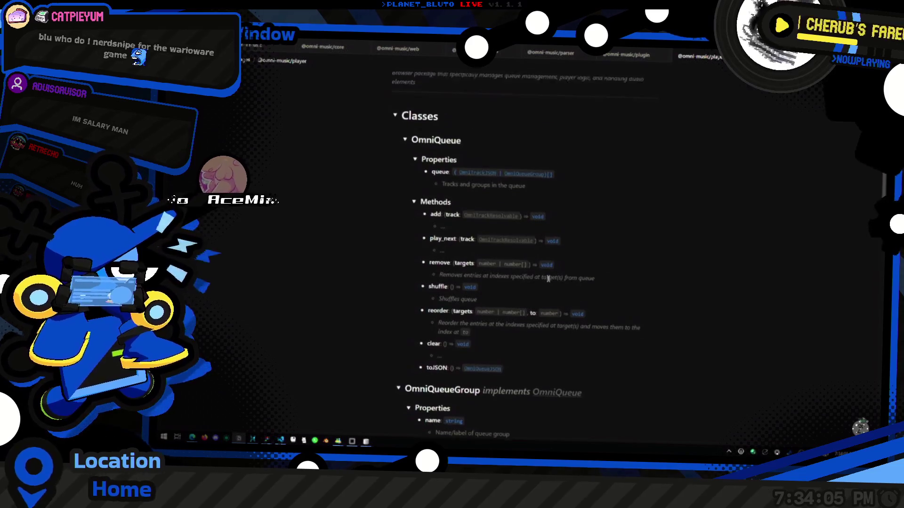
left_click(604, 266)
scroll(605, 266, "up", 1)
left_click(482, 298)
Review the OmniPlayer restart, play and play_next methods, then return to Figma.
scroll(497, 282, "down", 8)
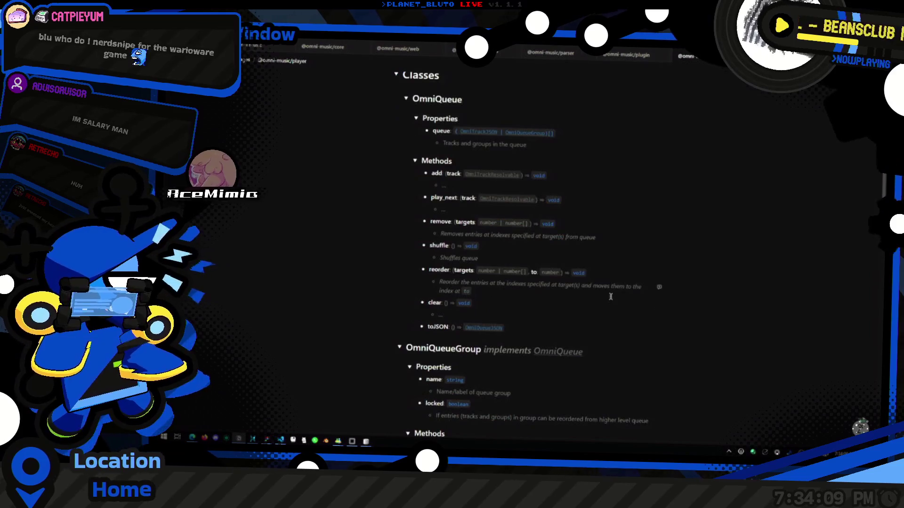
scroll(525, 298, "down", 5)
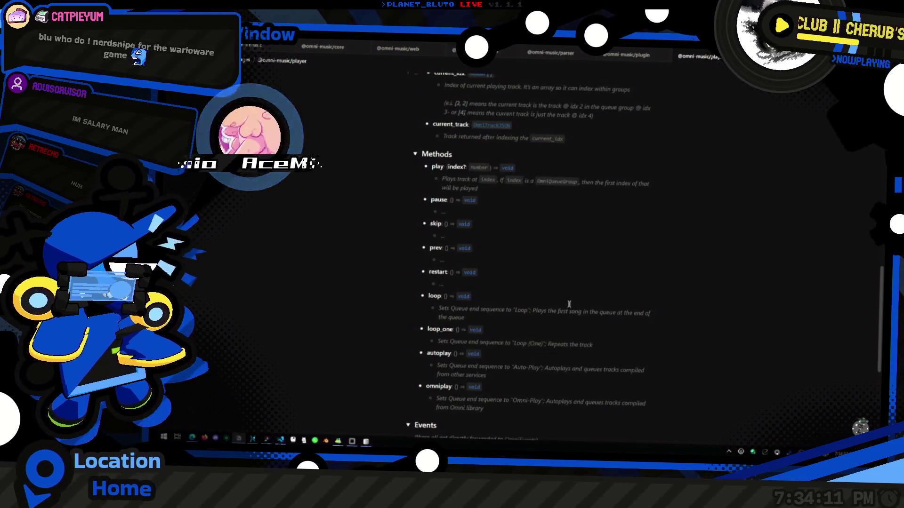
left_click(496, 273)
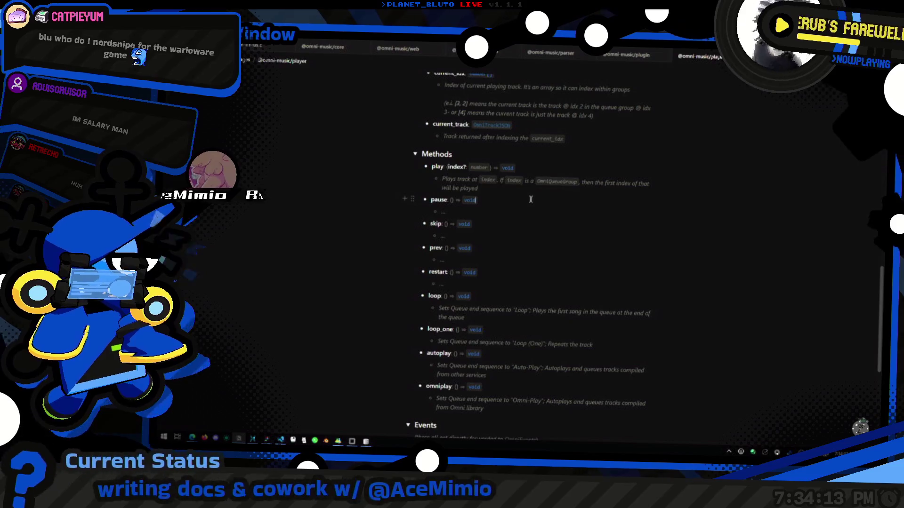
left_click(533, 169)
scroll(533, 189, "down", 2)
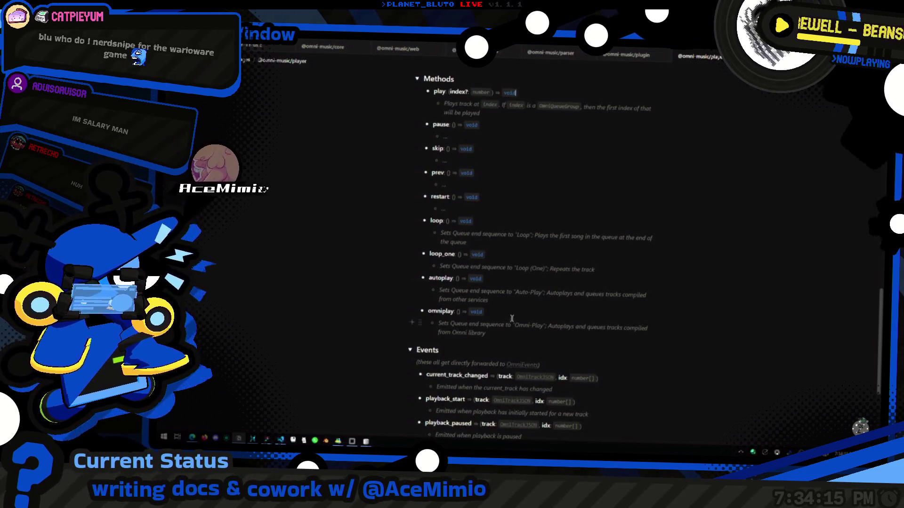
scroll(553, 310, "up", 3)
scroll(553, 310, "up", 9)
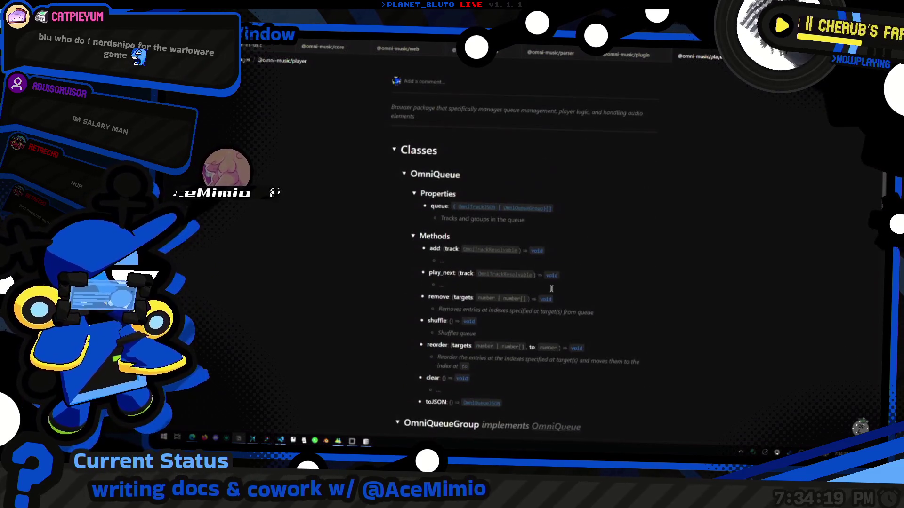
left_click(599, 271)
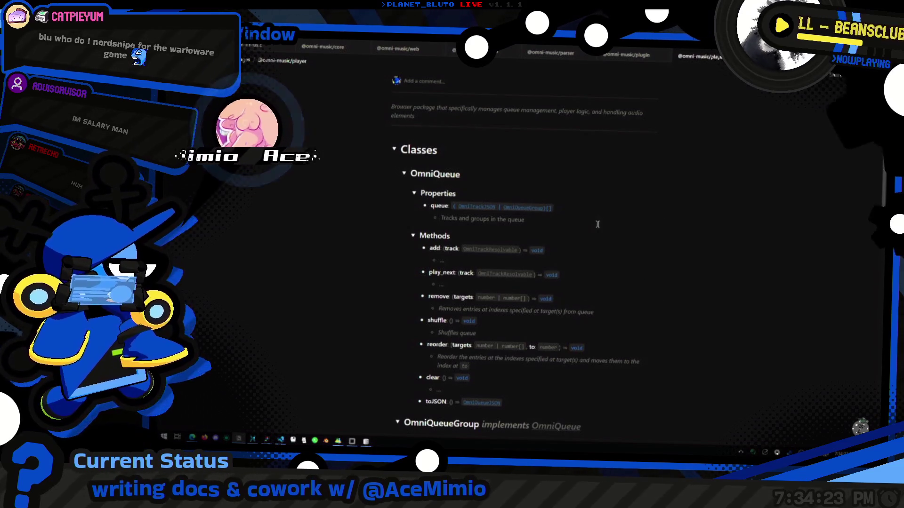
scroll(600, 248, "down", 2)
scroll(600, 248, "down", 10)
scroll(614, 274, "down", 3)
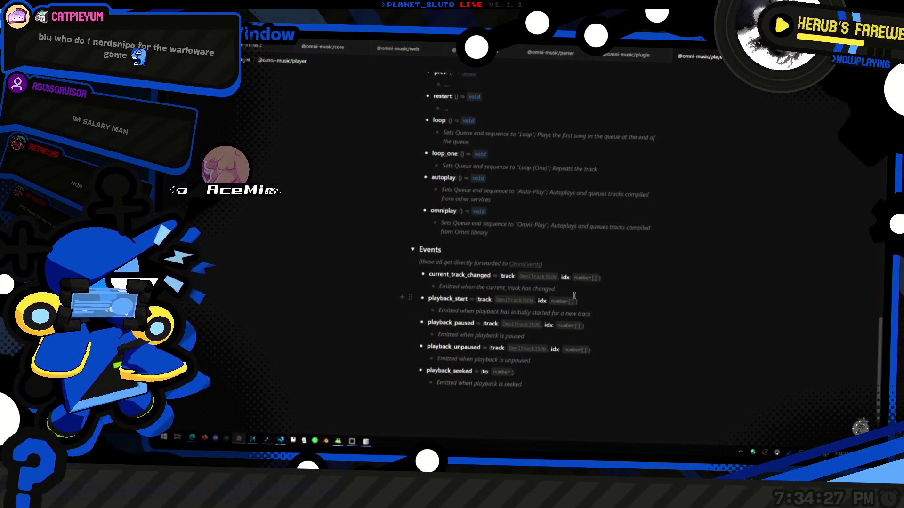
scroll(469, 291, "up", 4)
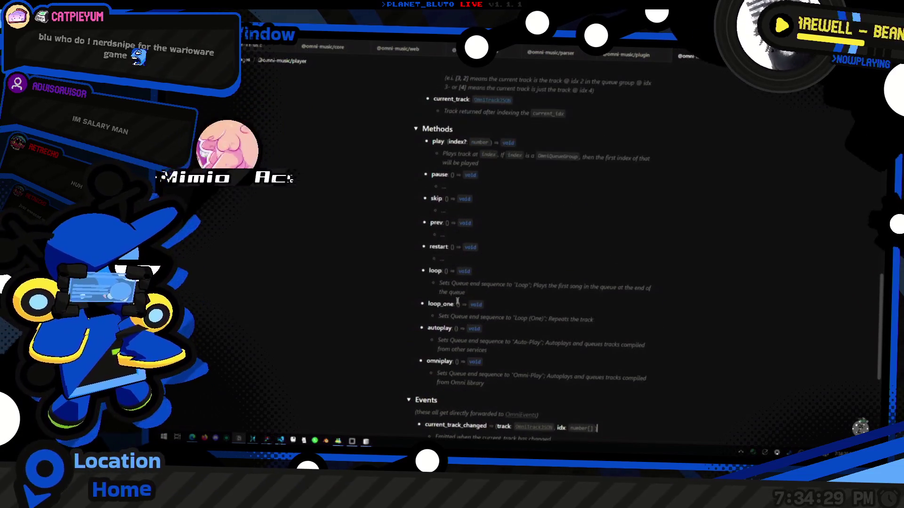
key("alt+Tab")
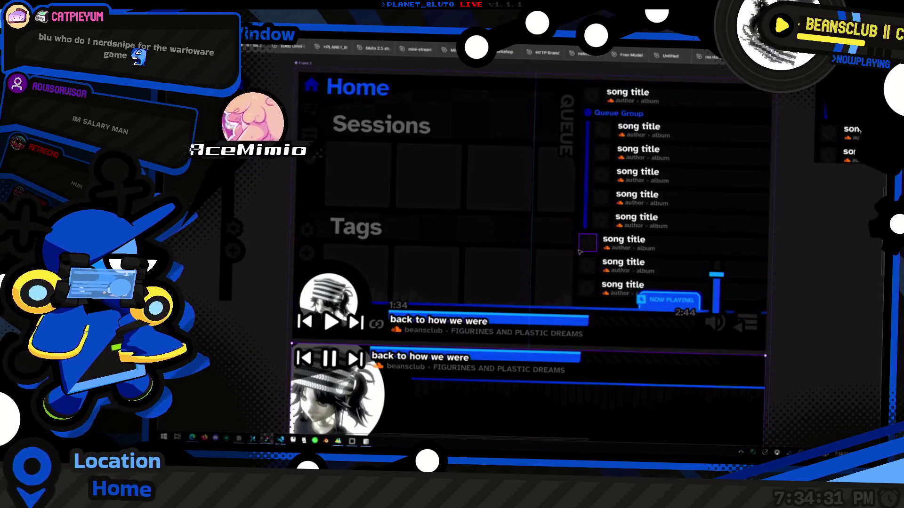
Zoom out on the Figma canvas and deselect the Home and Example List frames.
scroll(589, 244, "down", 5)
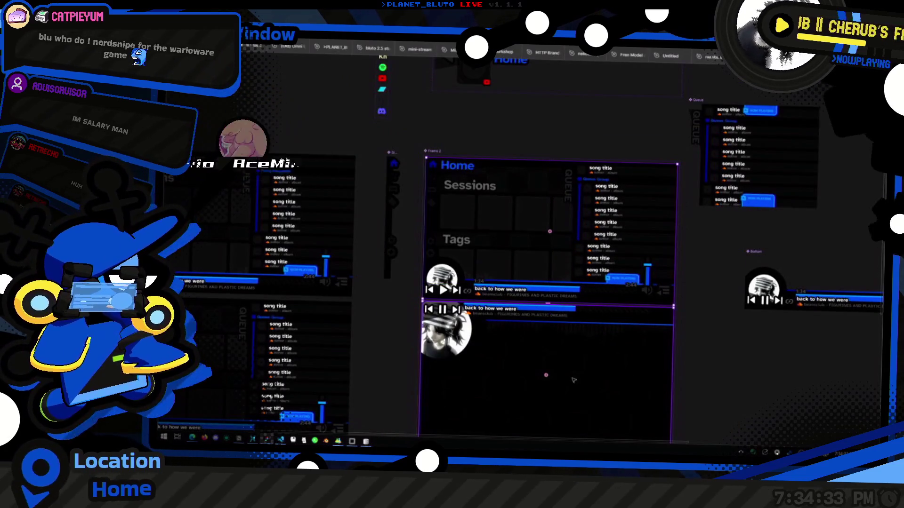
scroll(574, 380, "down", 8)
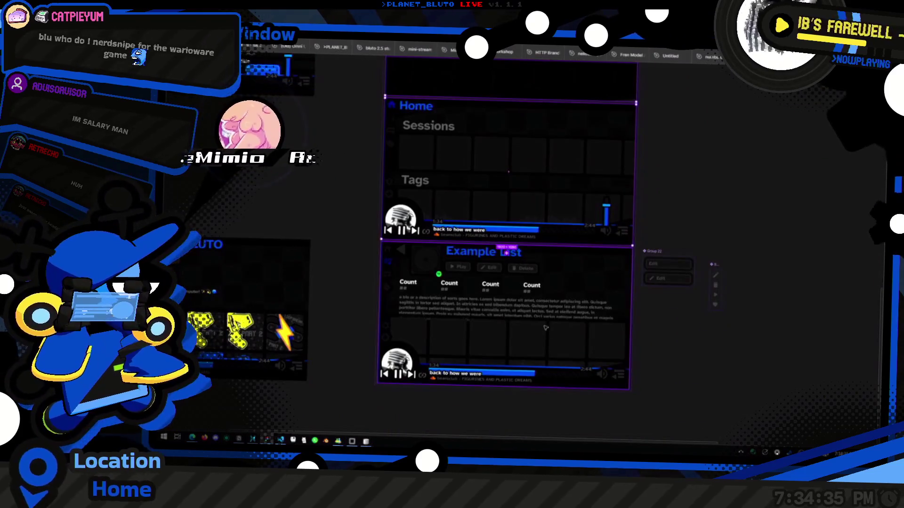
left_click(667, 346)
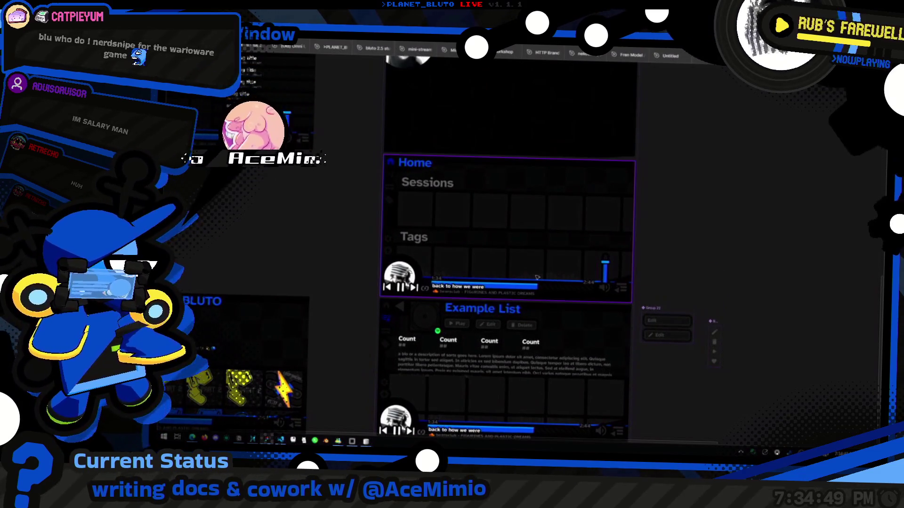
Bring the Notion OmniPlayer docs back in front, showing the play method.
key("alt+Tab")
key("alt+Tab")
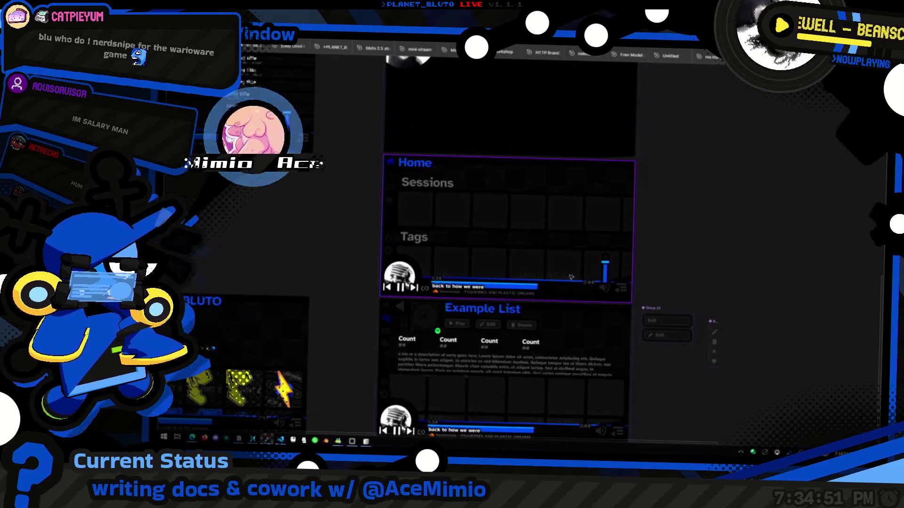
scroll(596, 267, "up", 5)
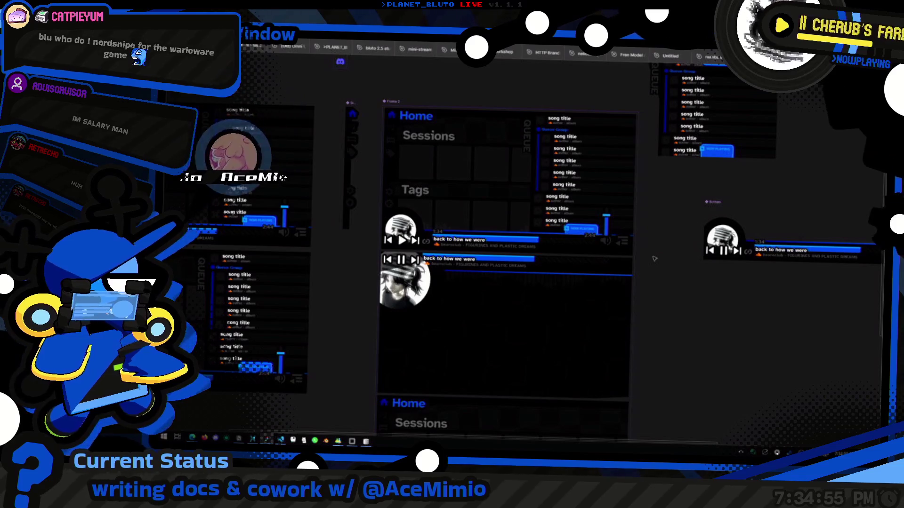
key("alt+Tab")
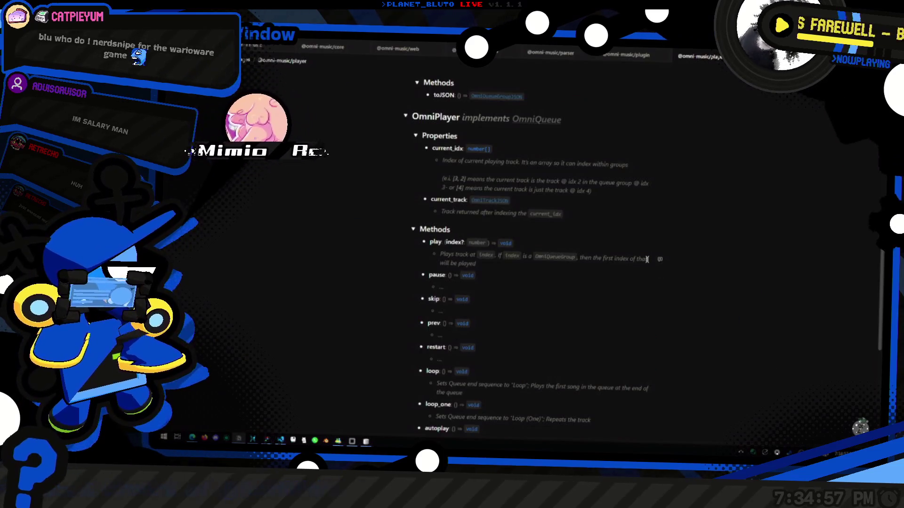
left_click(567, 244)
scroll(522, 277, "down", 5)
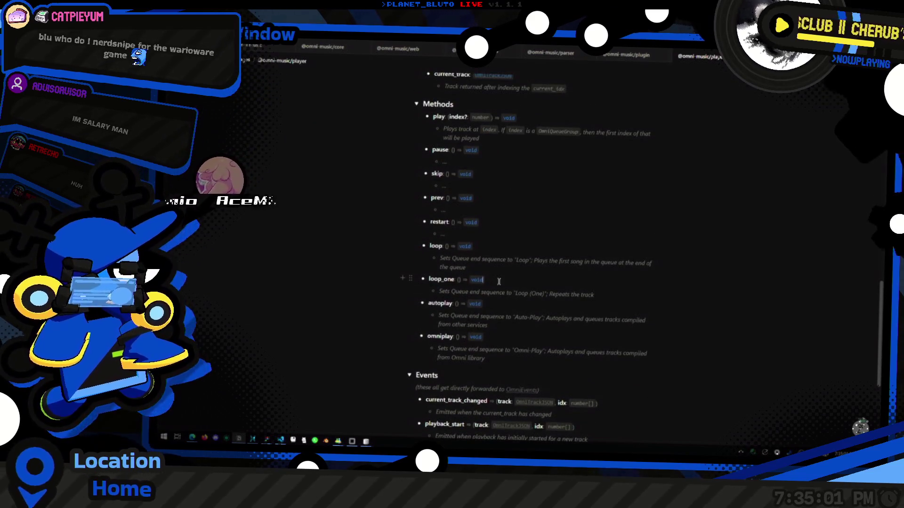
scroll(556, 280, "down", 2)
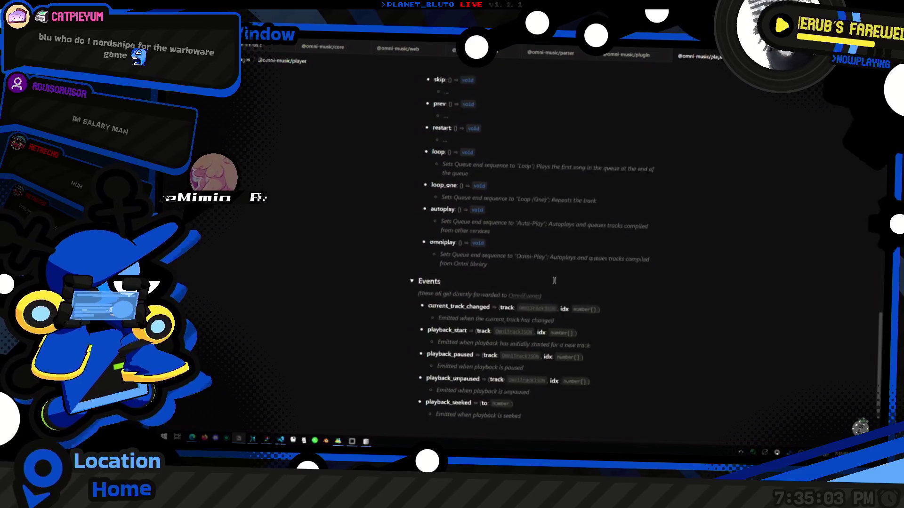
scroll(556, 280, "down", 2)
left_click(617, 278)
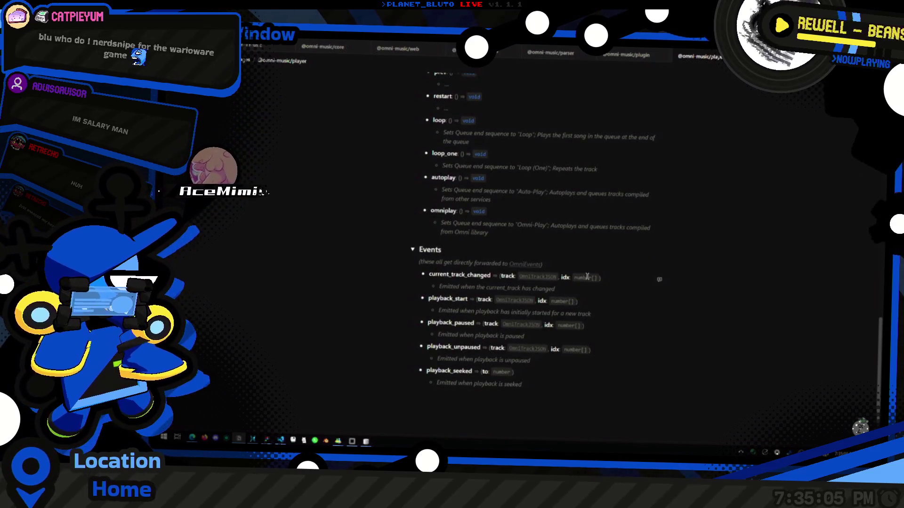
scroll(588, 278, "up", 7)
scroll(559, 269, "down", 7)
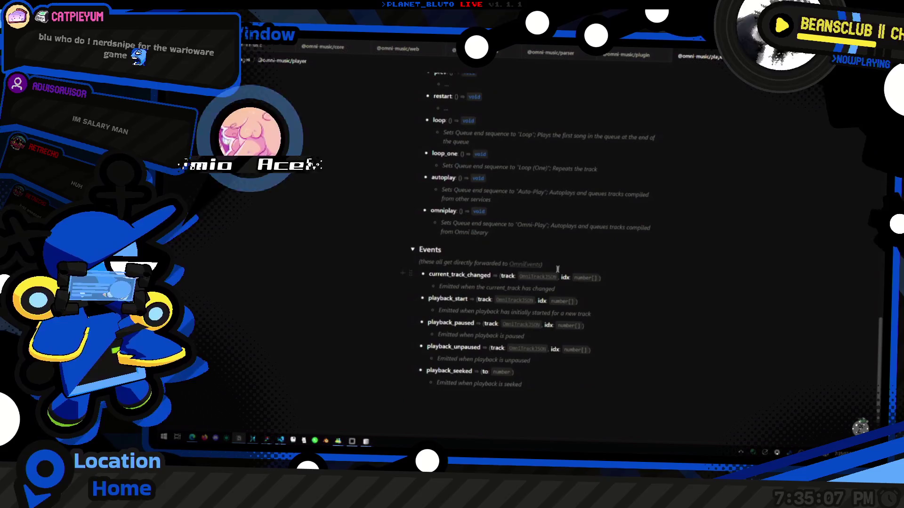
left_click(532, 265)
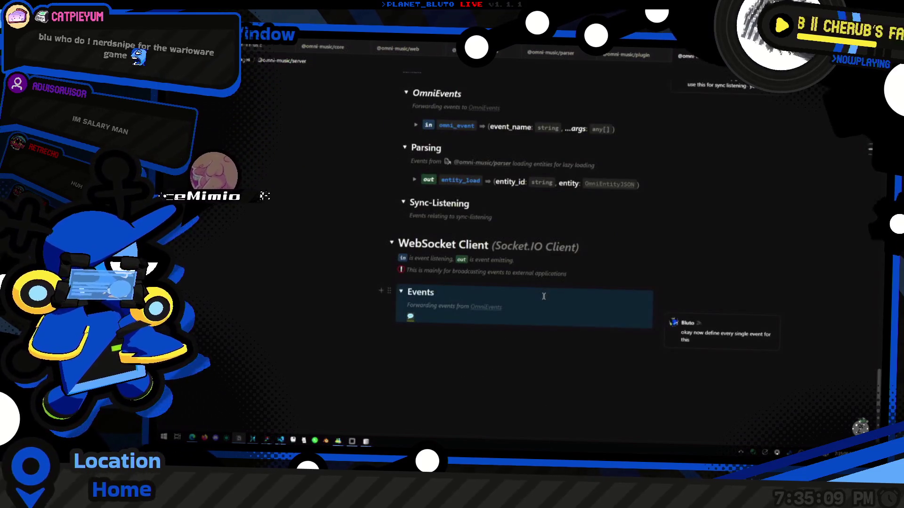
Review the server docs' Parsing and event-emitting sections and expand Database Interfaces.
scroll(600, 267, "up", 3)
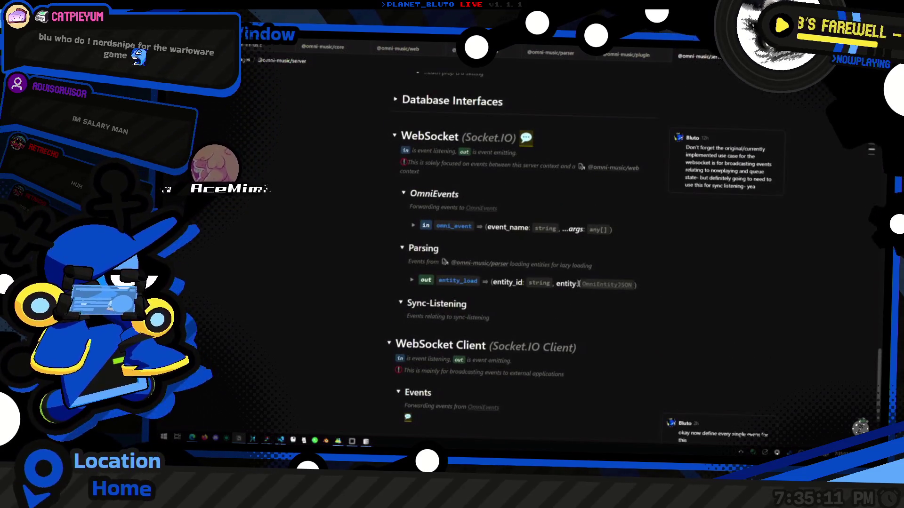
left_click(612, 266)
scroll(612, 266, "up", 2)
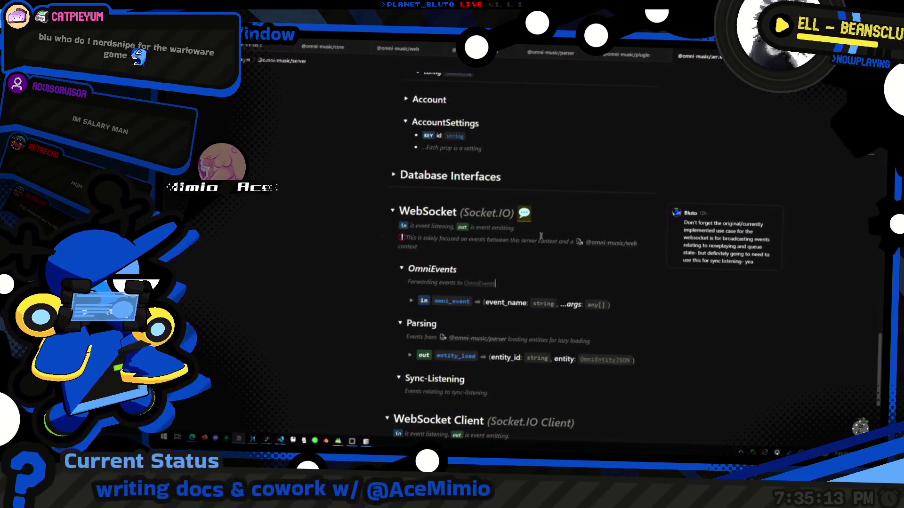
left_click(554, 226)
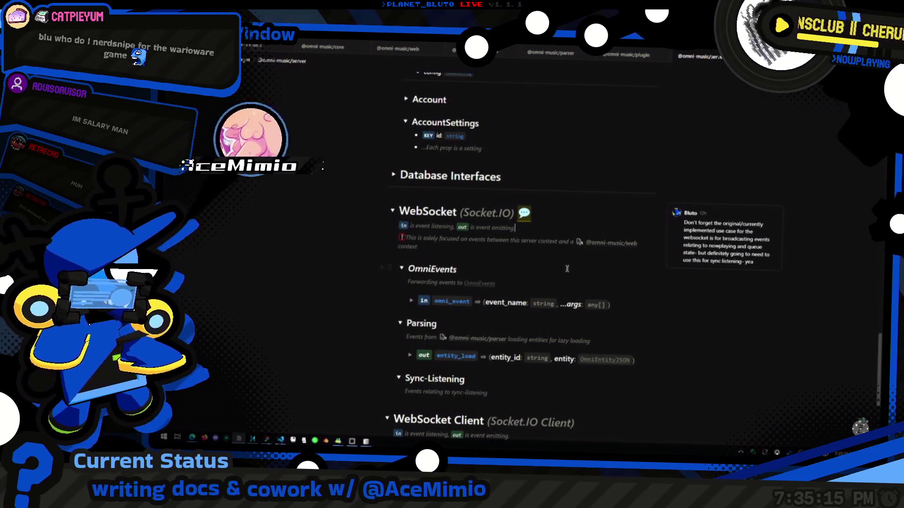
scroll(567, 269, "up", 5)
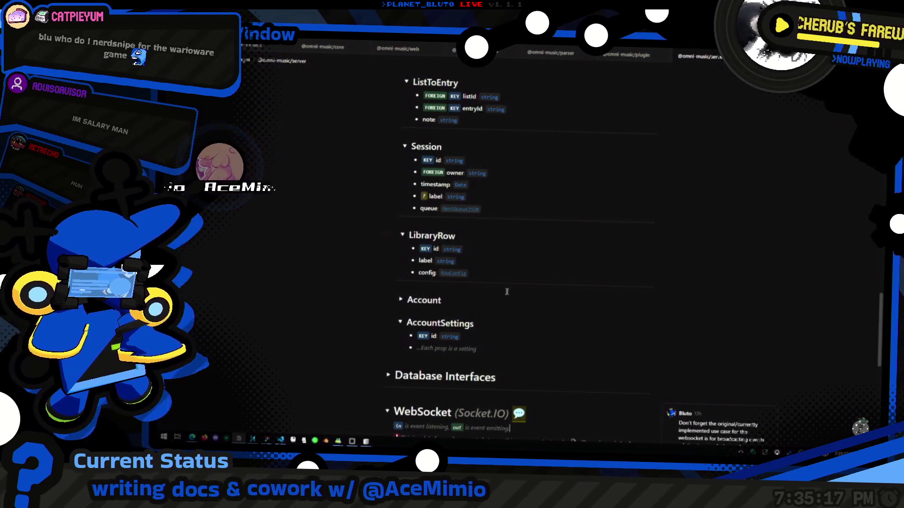
left_click(389, 375)
scroll(499, 362, "down", 7)
scroll(499, 362, "down", 4)
scroll(492, 360, "up", 12)
scroll(482, 357, "up", 10)
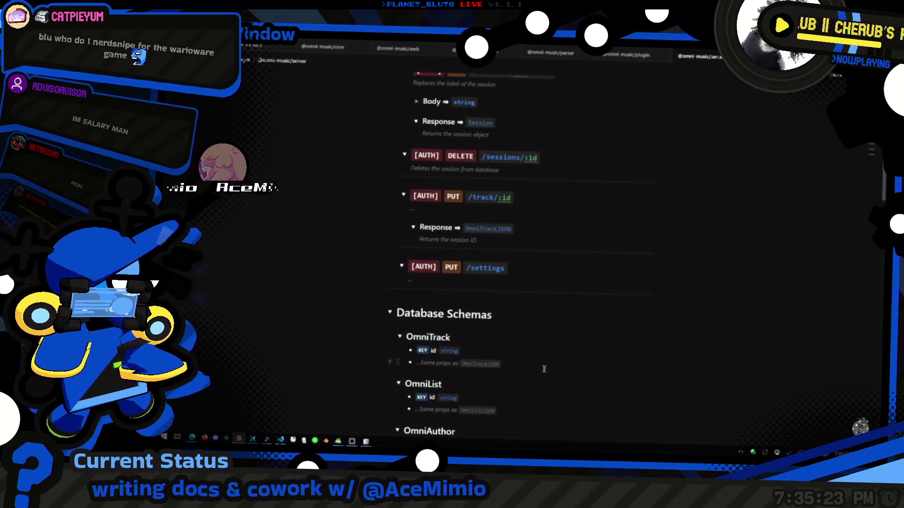
scroll(544, 369, "up", 2)
scroll(546, 363, "up", 2)
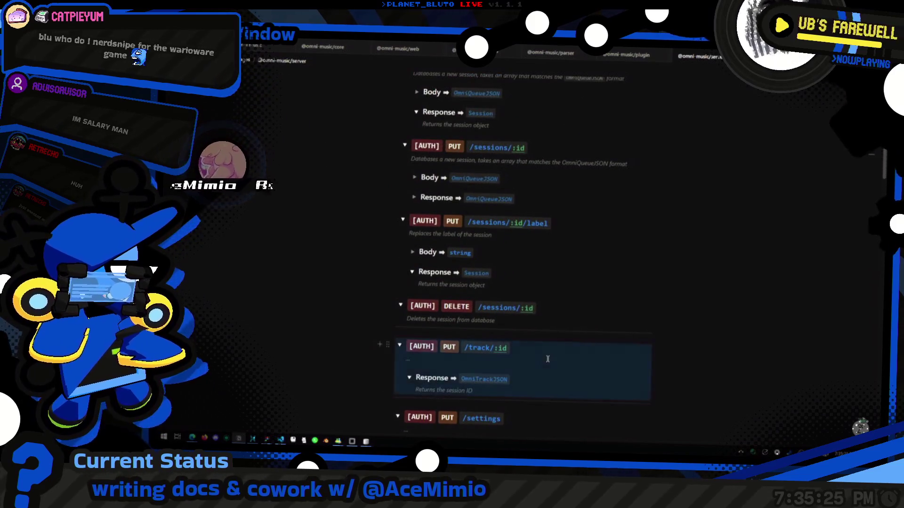
scroll(542, 358, "up", 6)
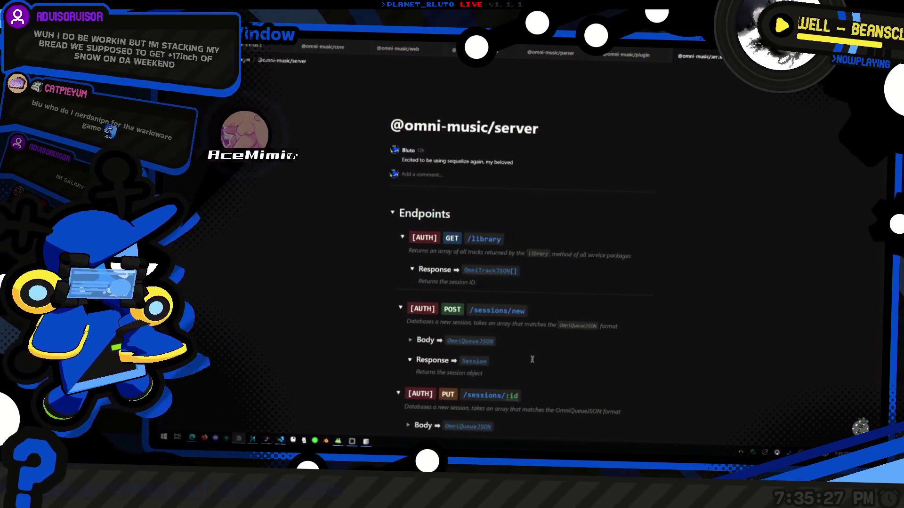
scroll(533, 351, "down", 2)
scroll(542, 337, "down", 2)
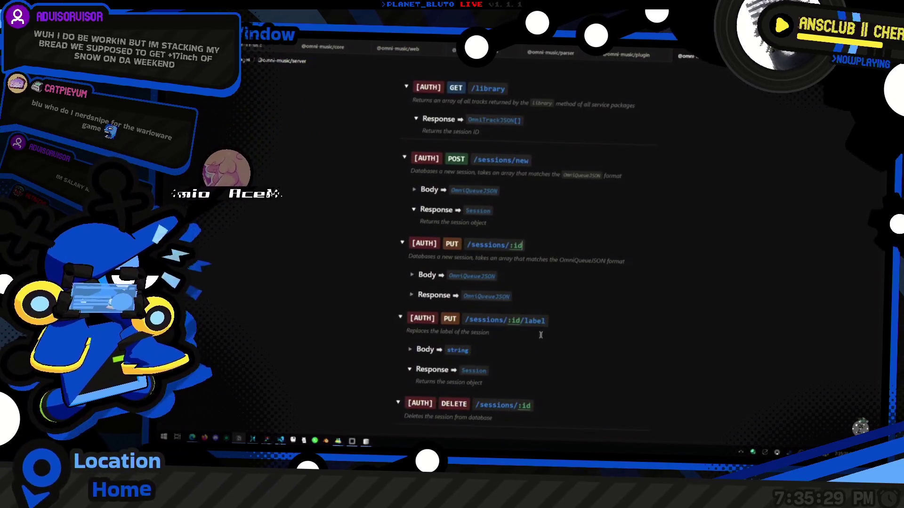
scroll(540, 334, "down", 1)
scroll(555, 272, "down", 3)
scroll(513, 306, "up", 2)
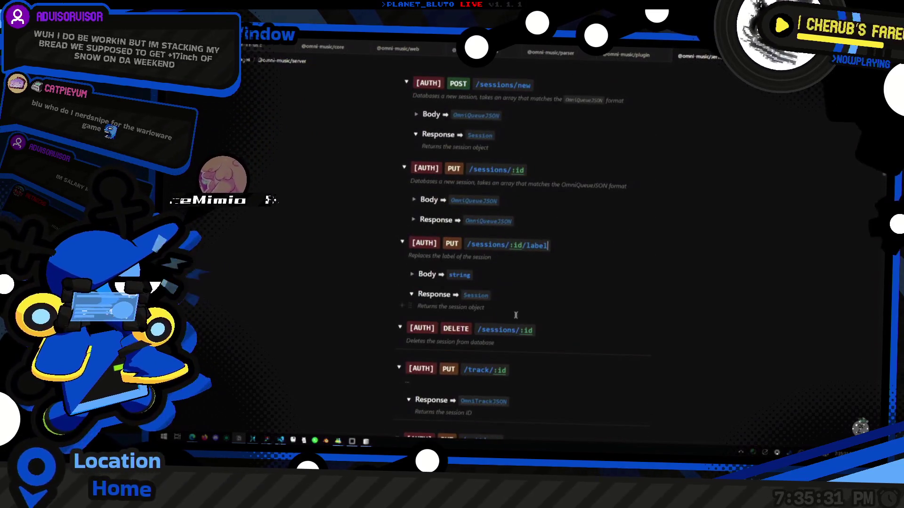
Select all blocks from the label route's Response line, then clear the selection.
left_click(510, 293)
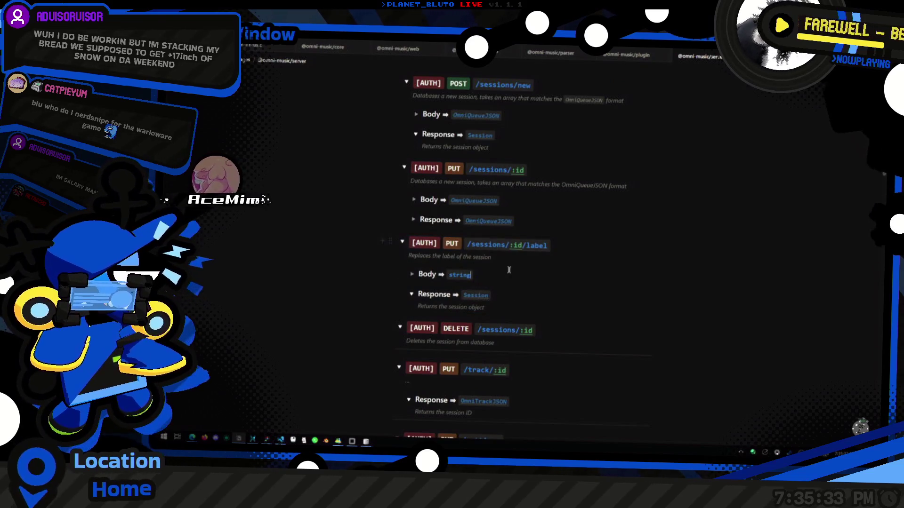
key("ctrl+a")
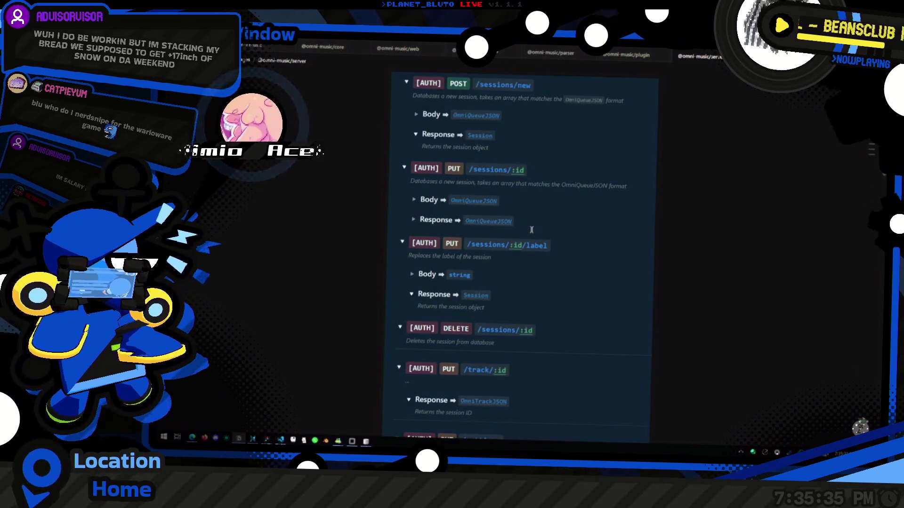
left_click(530, 222)
scroll(518, 245, "up", 2)
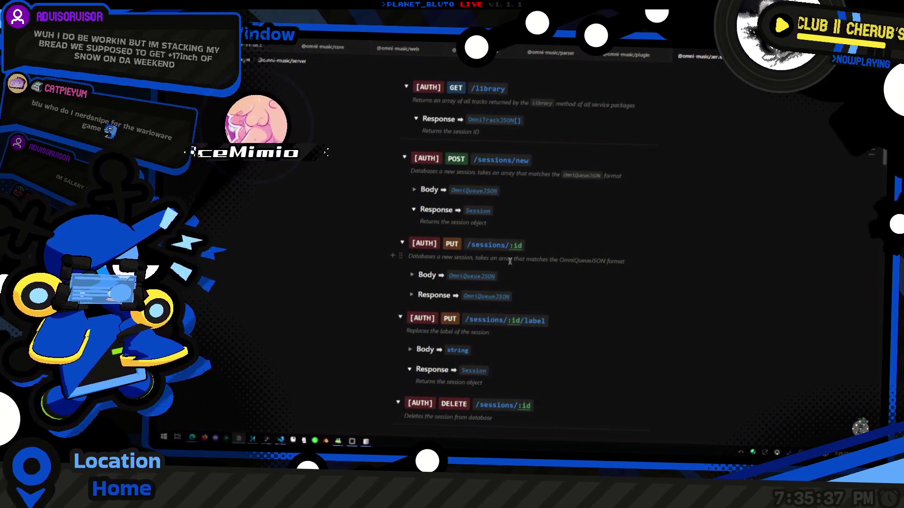
scroll(509, 261, "down", 3)
Toggle between the API docs and the Figma mockups, ending on the music player mockups.
key("alt+Tab")
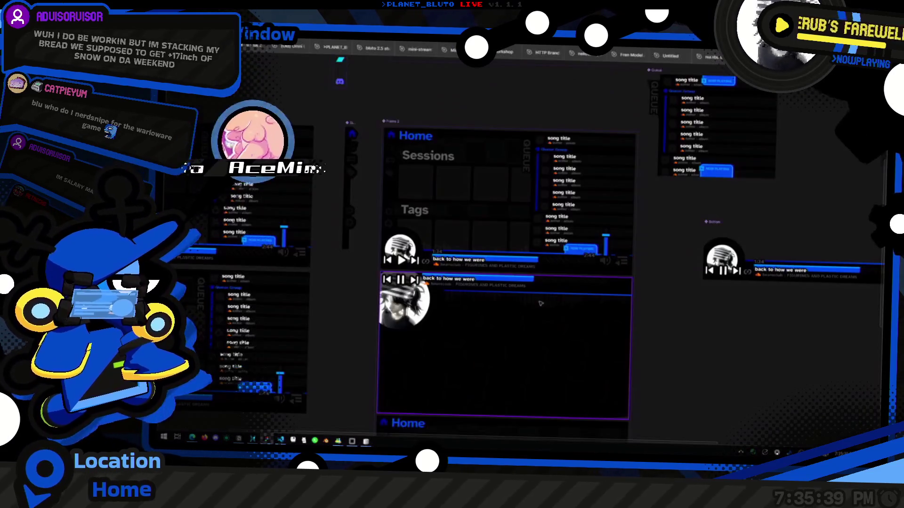
scroll(481, 329, "down", 3)
key("alt+Tab")
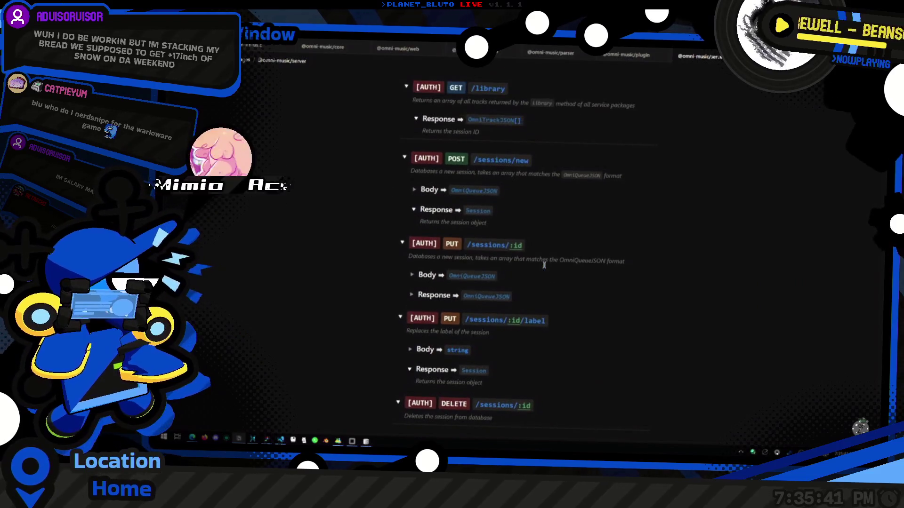
key("alt+Tab")
scroll(537, 290, "up", 3)
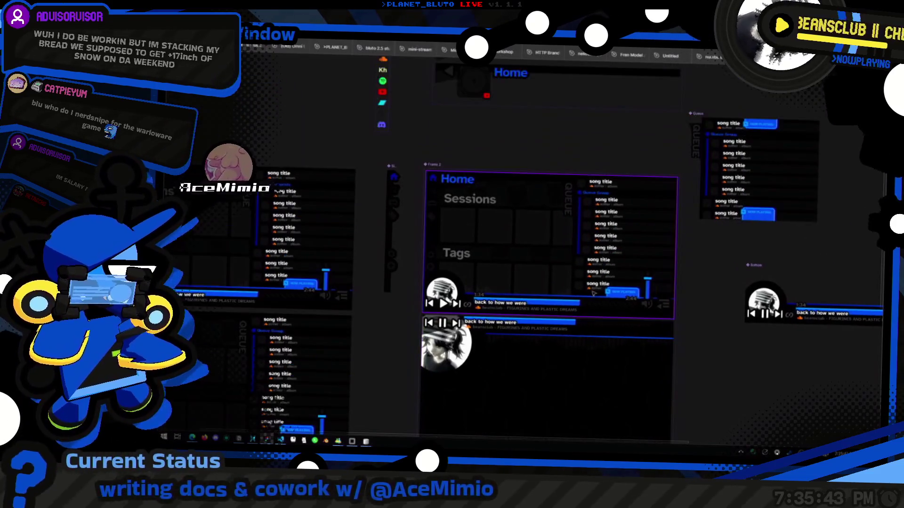
Alternate between the API docs and the Home frame mockups several times.
key("alt+Tab")
scroll(471, 273, "down", 2)
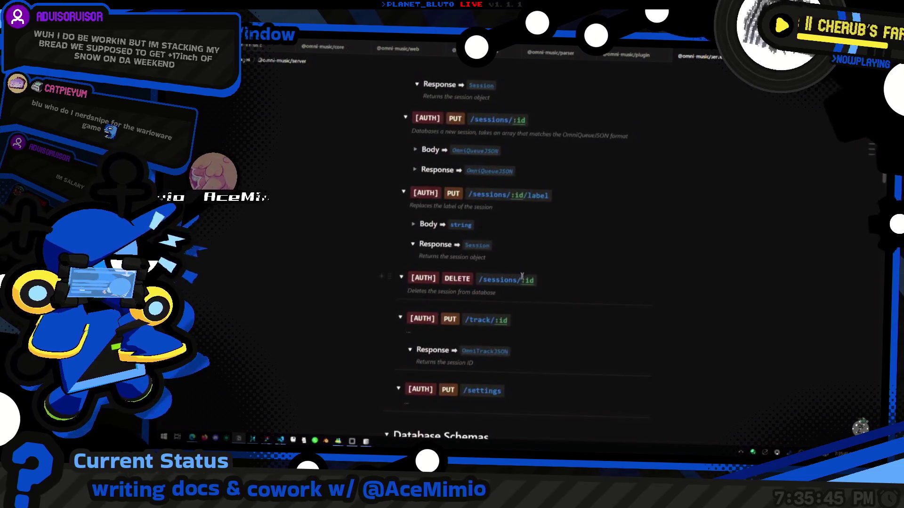
key("alt+Tab")
scroll(447, 265, "down", 1)
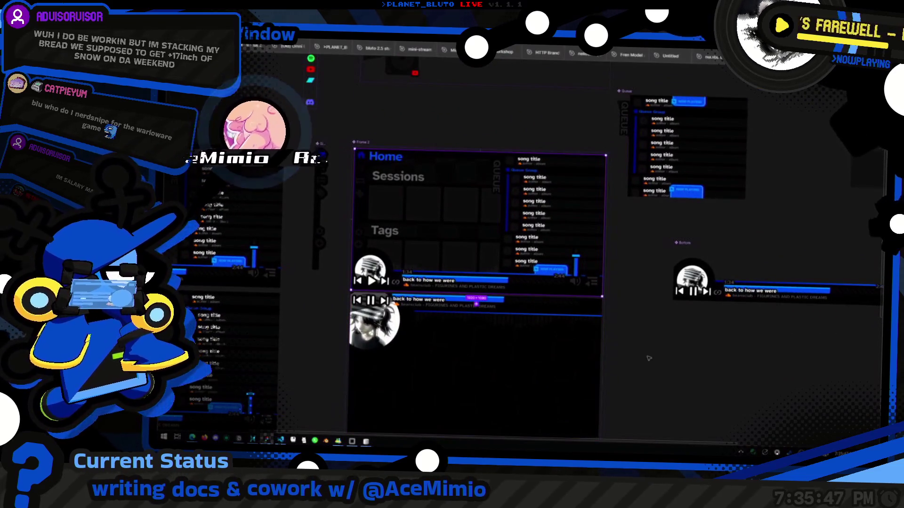
scroll(646, 359, "up", 1)
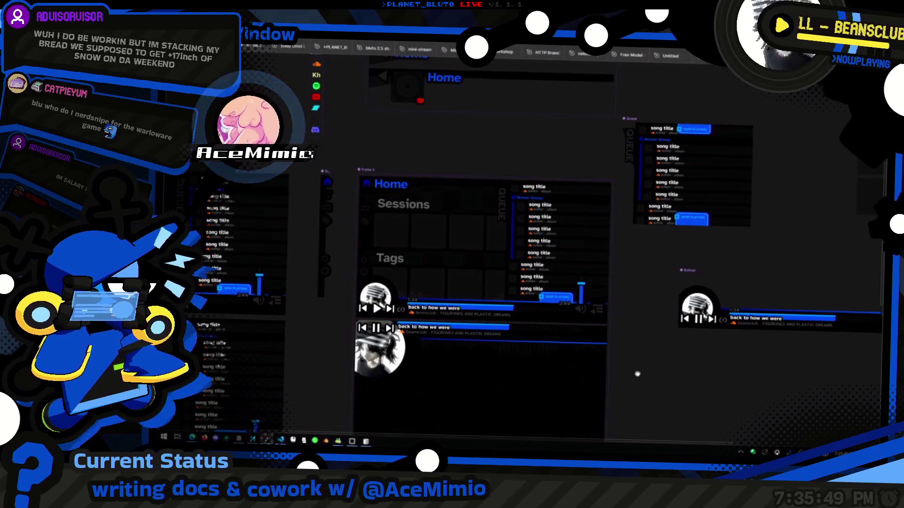
scroll(612, 367, "up", 2)
key("alt+Tab")
scroll(537, 329, "down", 3)
key("alt+Tab")
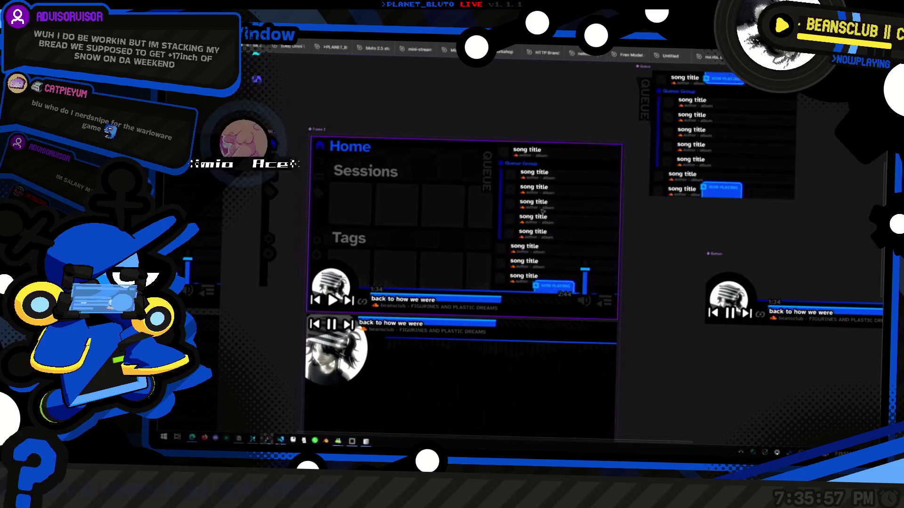
key("alt+Tab")
key("alt+Tab")
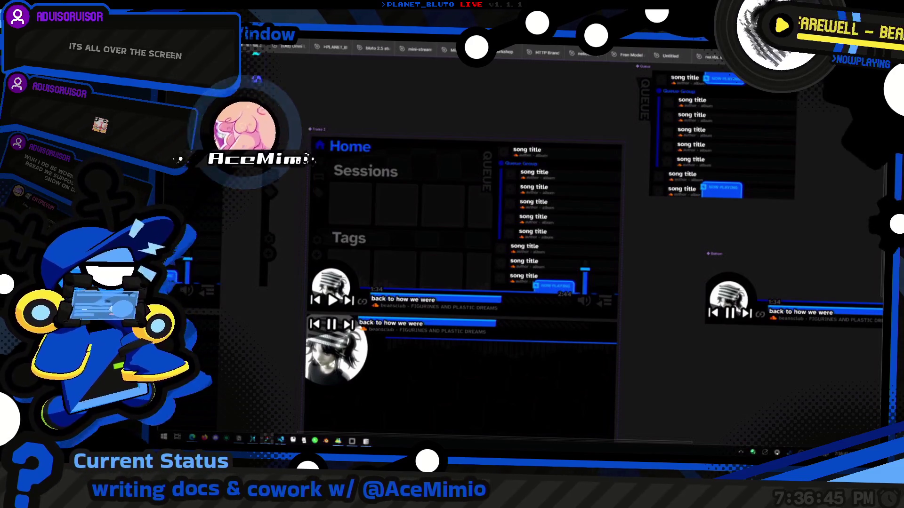
Select the upper and lower Home frames, make the lower one slightly taller, and select Example List.
scroll(592, 270, "up", 5)
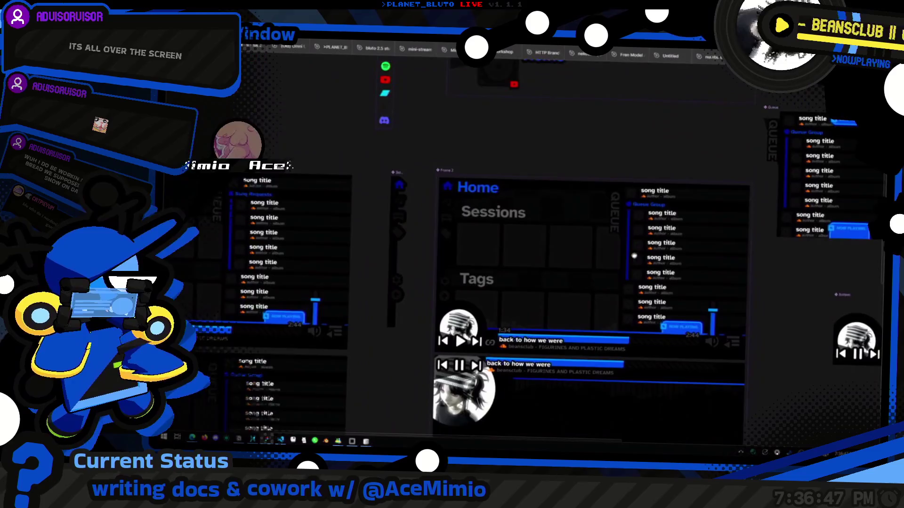
scroll(618, 277, "down", 10)
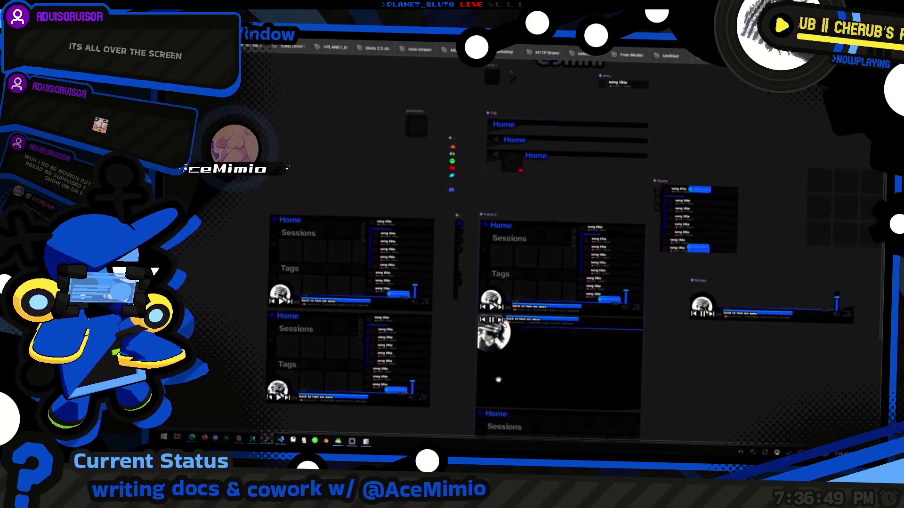
scroll(576, 333, "up", 8)
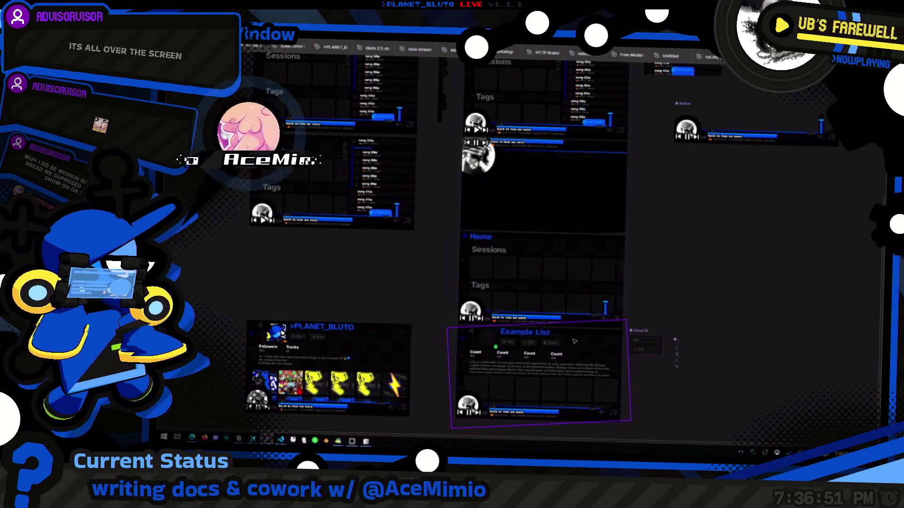
scroll(548, 202, "up", 2)
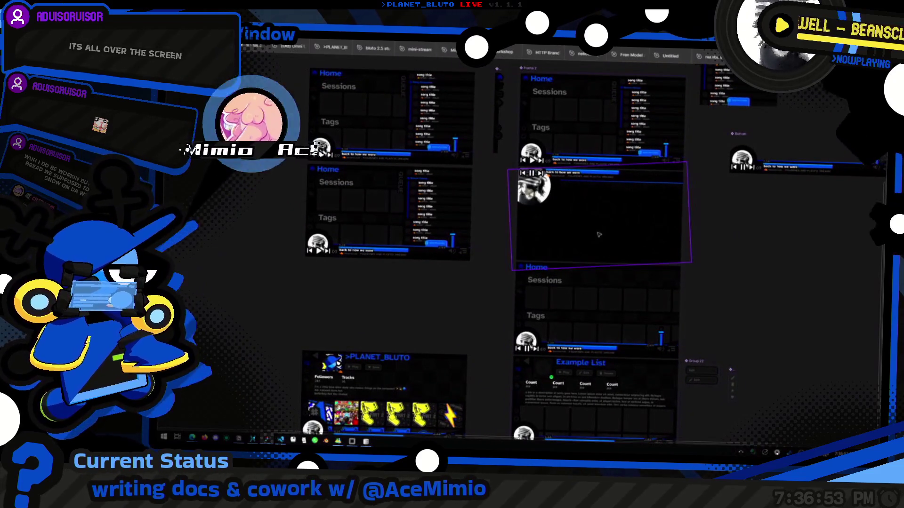
scroll(555, 226, "up", 2)
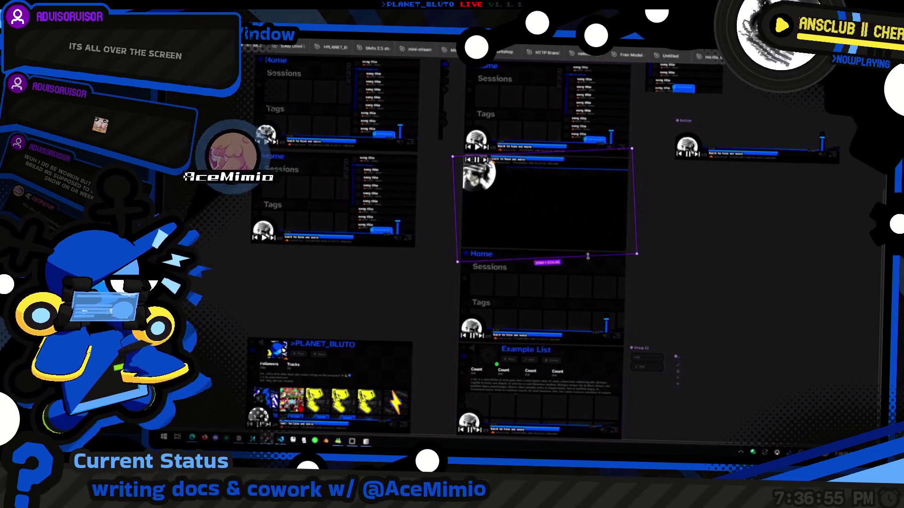
scroll(630, 385, "down", 2)
scroll(629, 385, "down", 3)
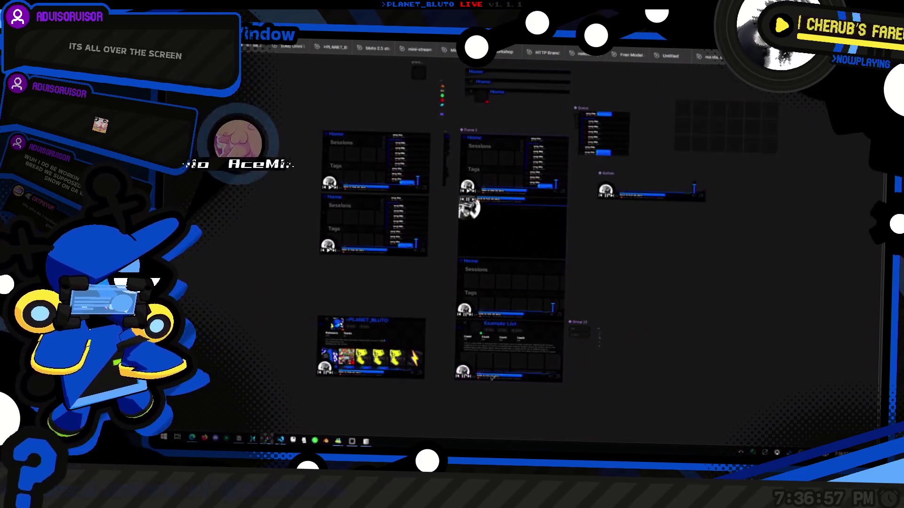
scroll(559, 256, "up", 6)
left_click(506, 106)
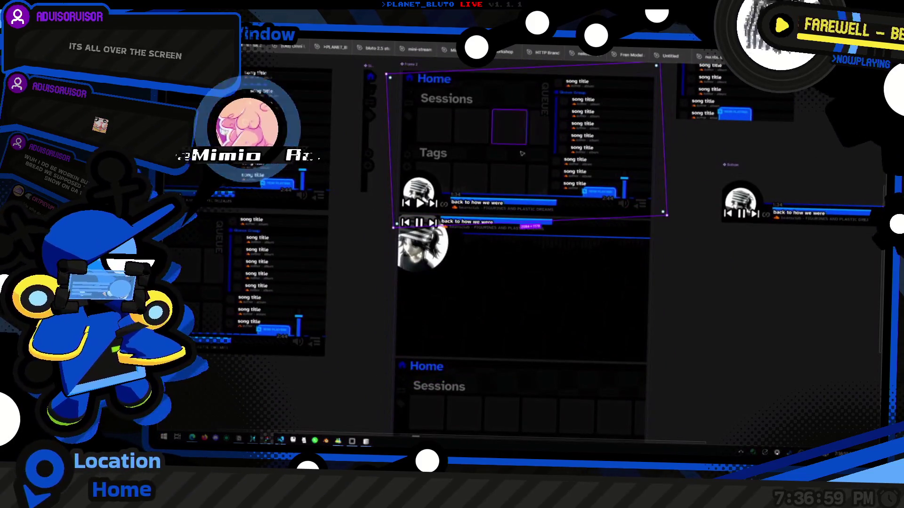
scroll(612, 259, "down", 5)
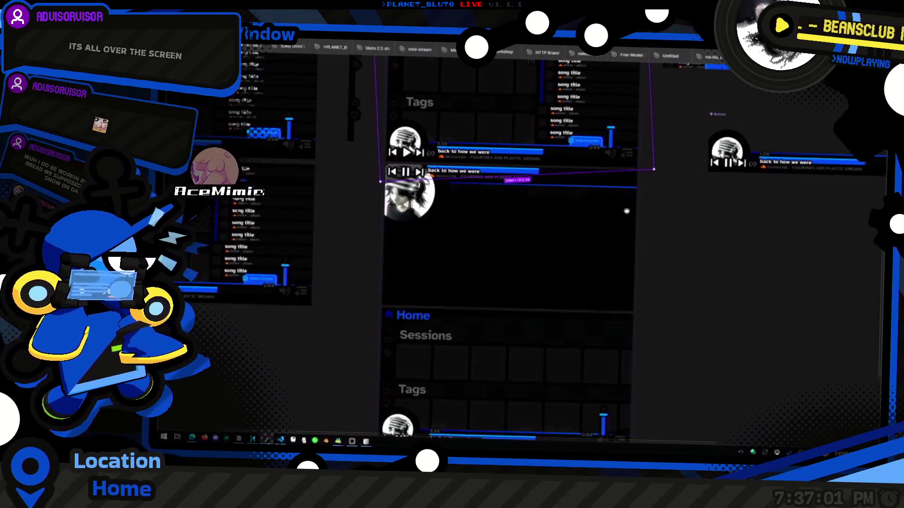
left_click(565, 297)
scroll(577, 235, "down", 3)
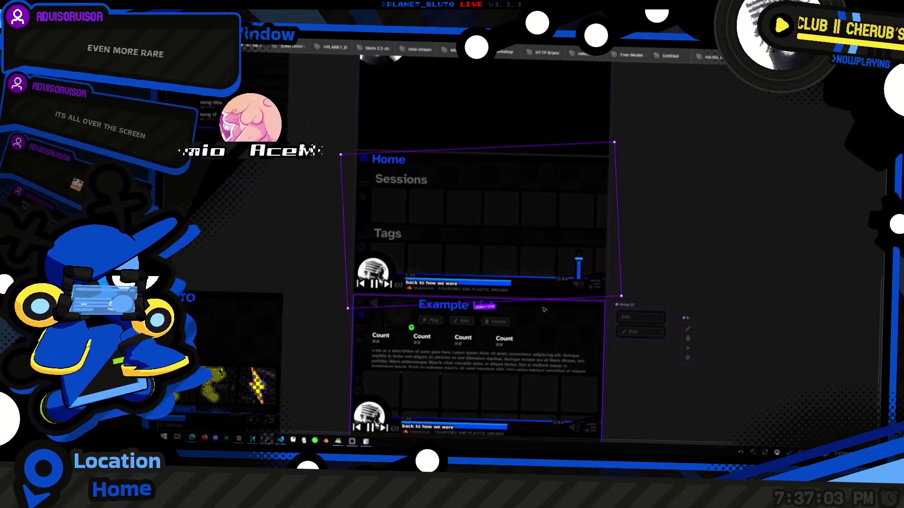
left_click_drag(545, 297, 555, 307)
scroll(530, 364, "down", 3)
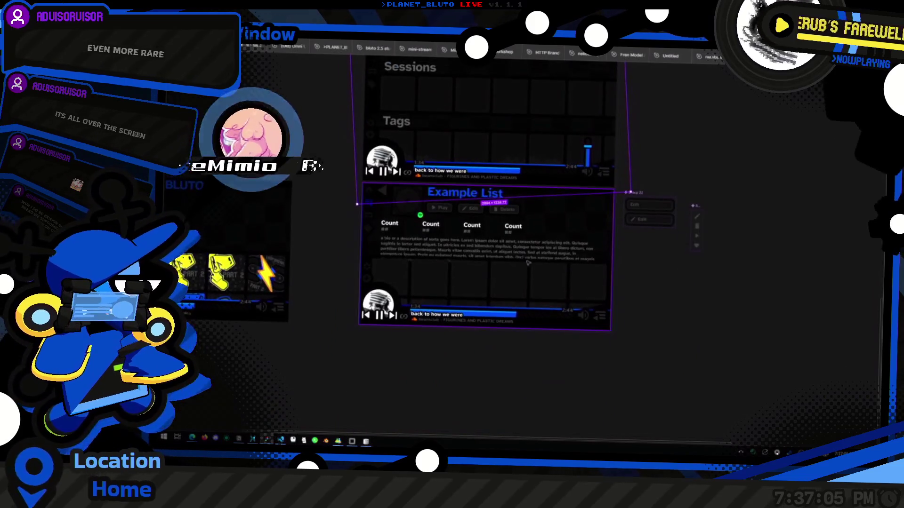
left_click(584, 227)
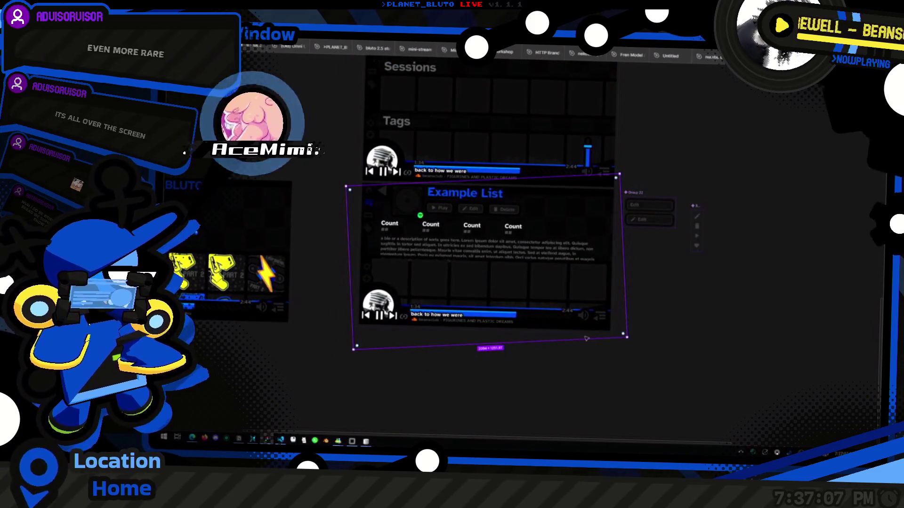
Pan and zoom to view the PLANET_BLUTO and Example List frames, then switch windows.
scroll(584, 329, "down", 6)
scroll(664, 247, "up", 8)
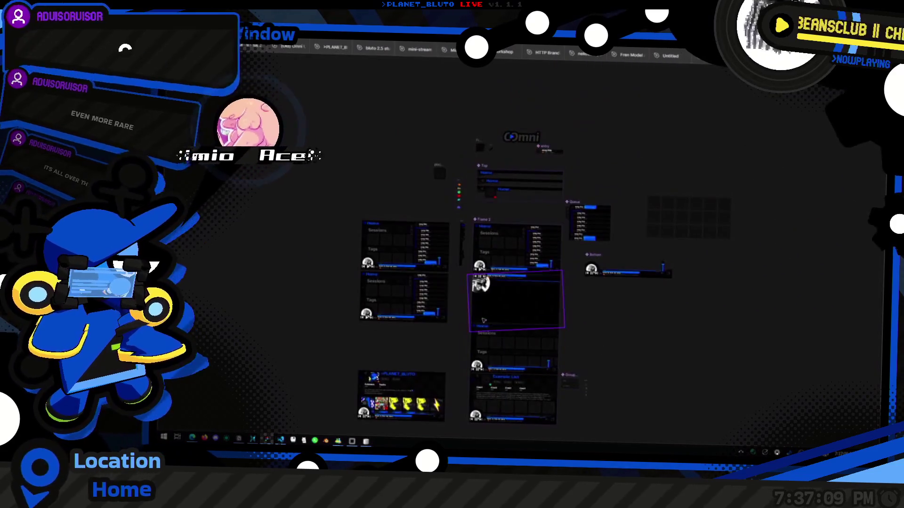
scroll(623, 317, "down", 5)
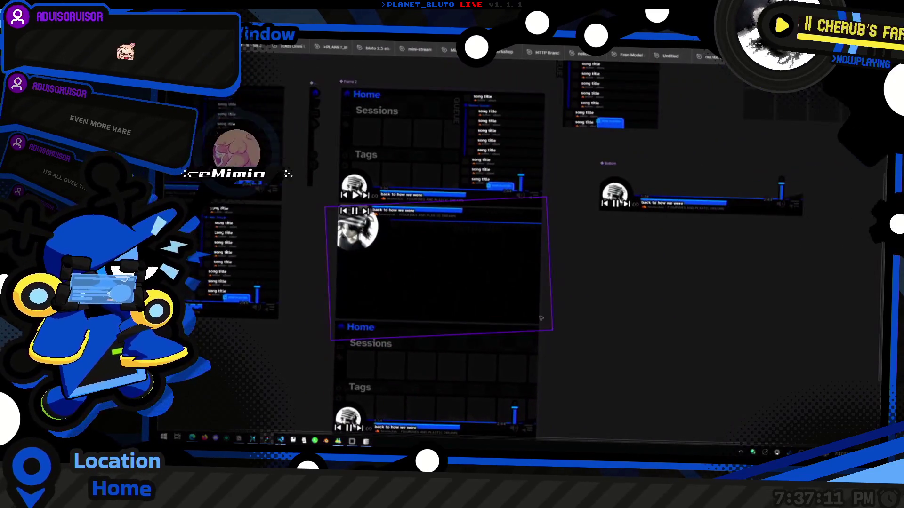
scroll(635, 358, "up", 2)
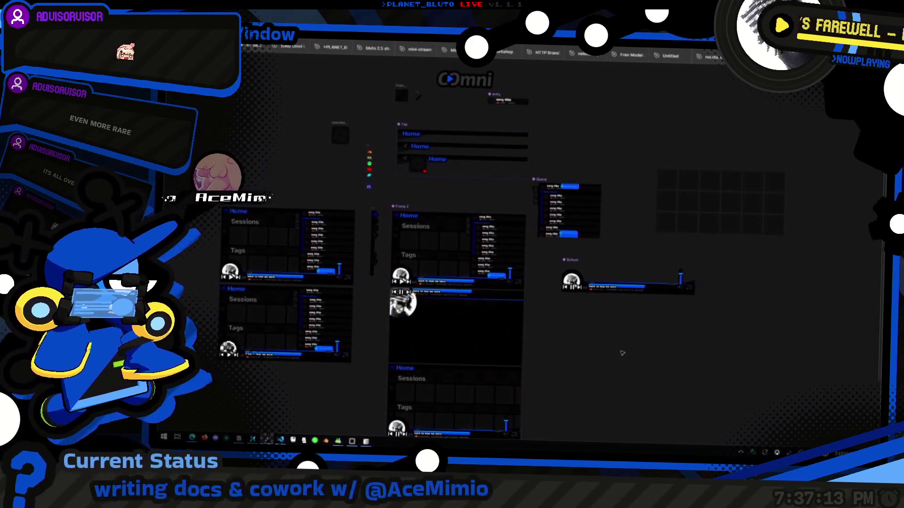
scroll(645, 370, "down", 3)
scroll(655, 379, "up", 1)
left_click_drag(658, 383, 688, 331)
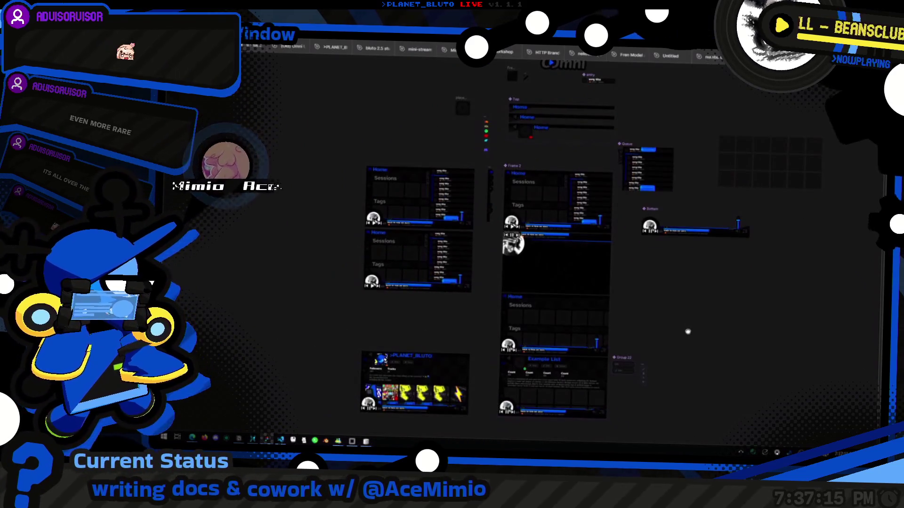
scroll(675, 328, "up", 3)
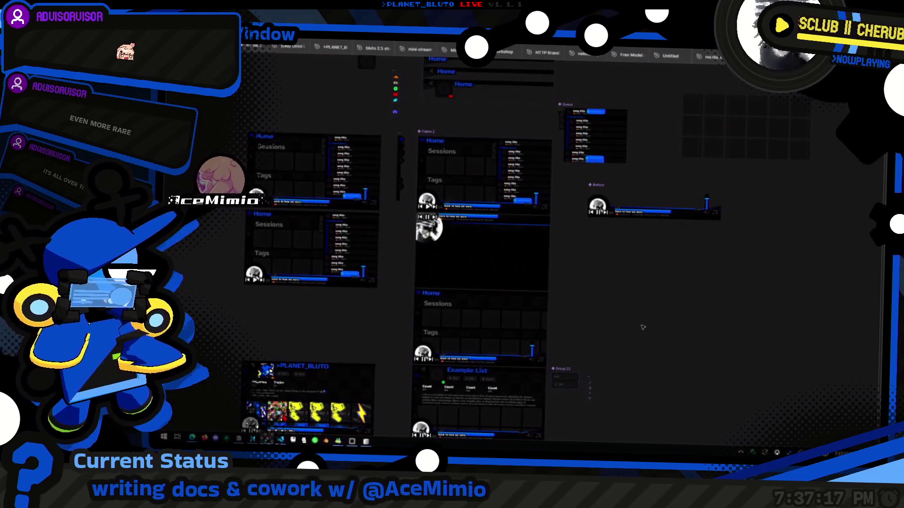
scroll(733, 349, "down", 4)
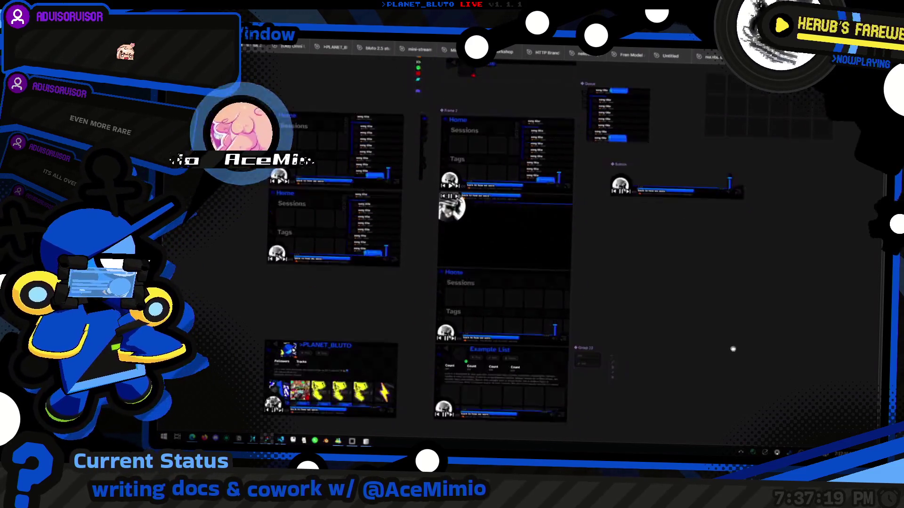
scroll(684, 335, "up", 2)
scroll(685, 335, "down", 2)
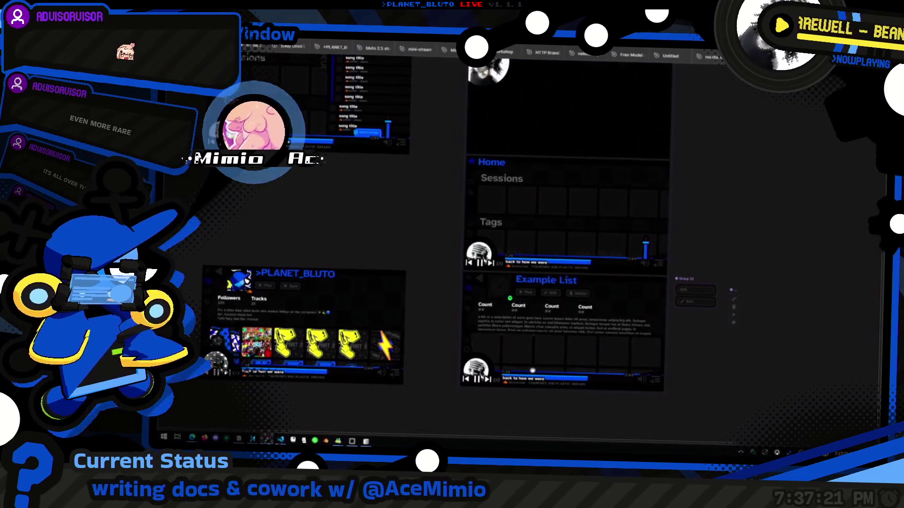
scroll(671, 301, "up", 2)
scroll(625, 333, "up", 2)
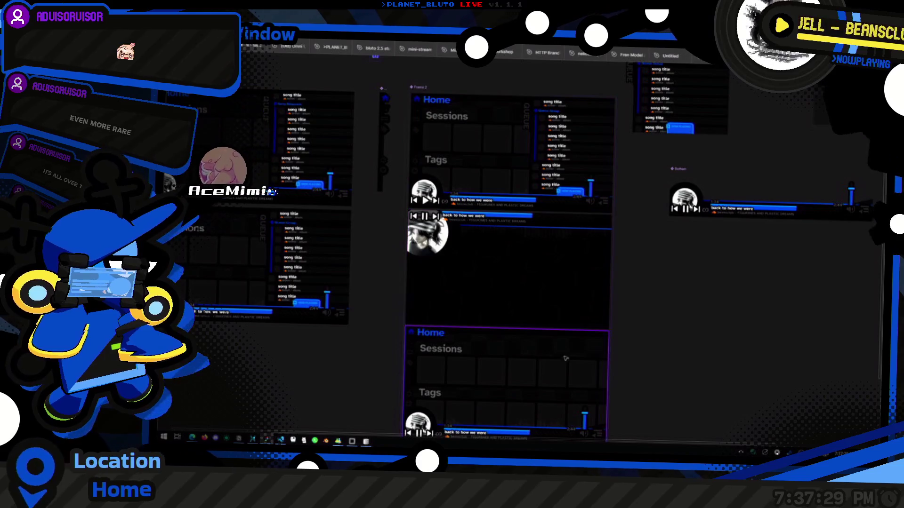
scroll(556, 343, "up", 2)
scroll(556, 346, "up", 1)
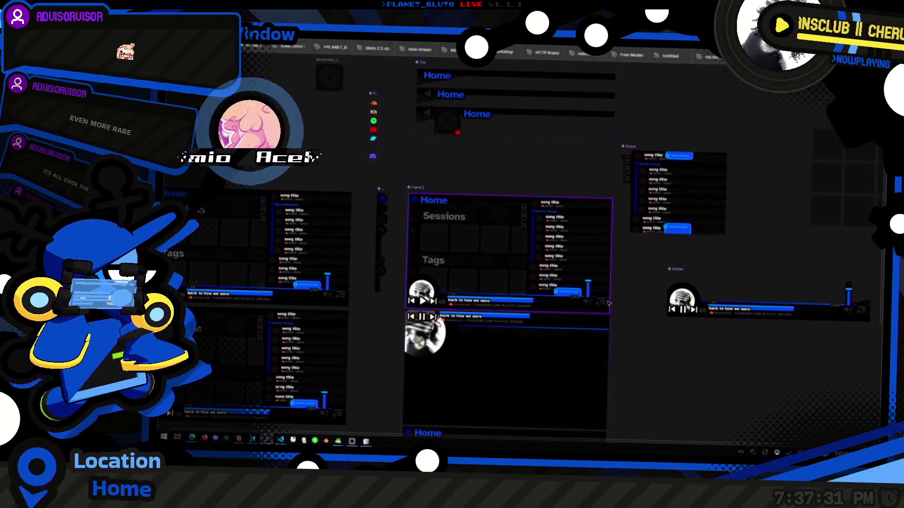
scroll(594, 307, "up", 1)
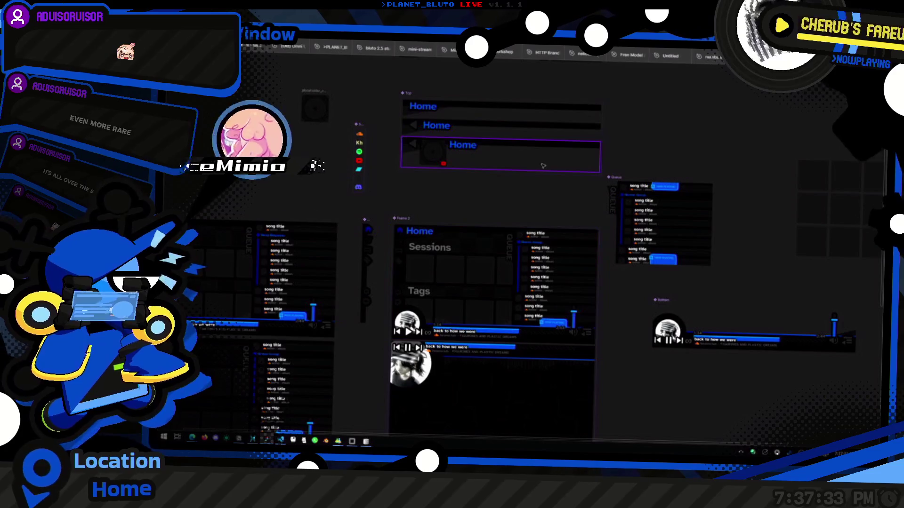
scroll(563, 190, "down", 2)
key("alt+Tab")
key("Tab")
key("Tab")
scroll(597, 205, "up", 10)
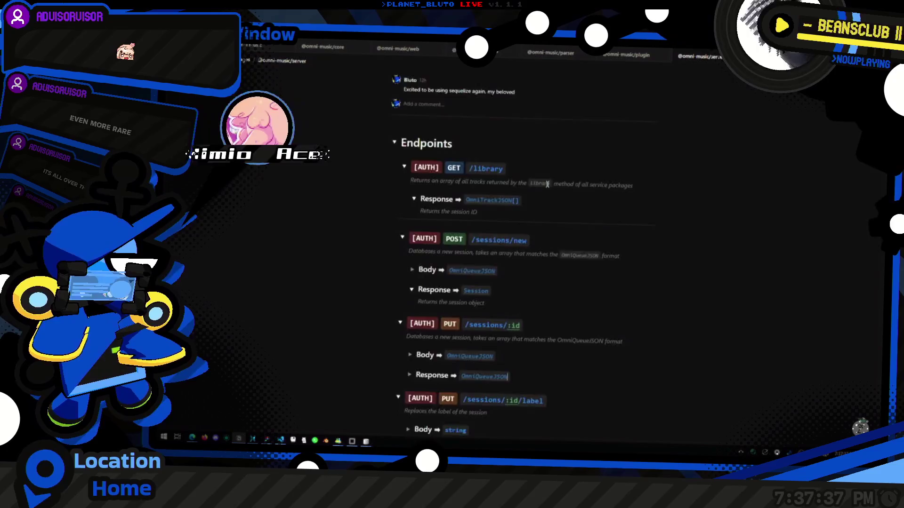
left_click(537, 54)
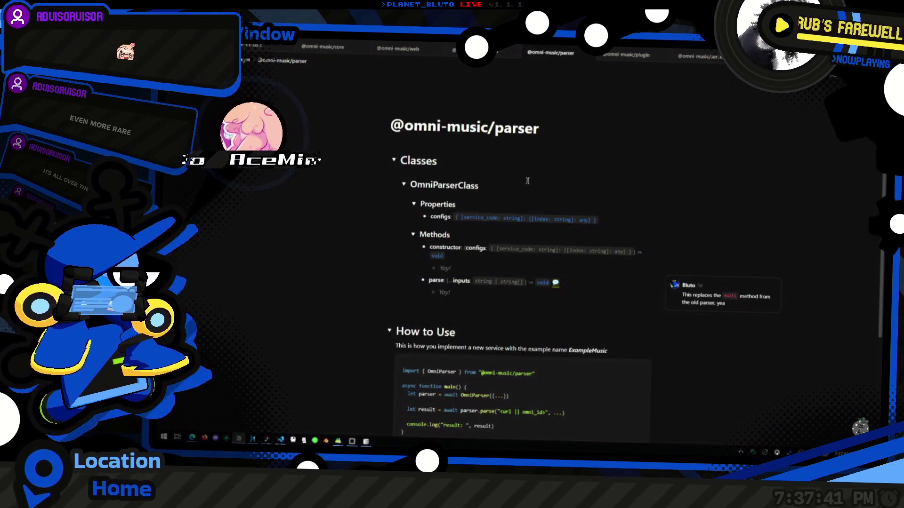
left_click(626, 54)
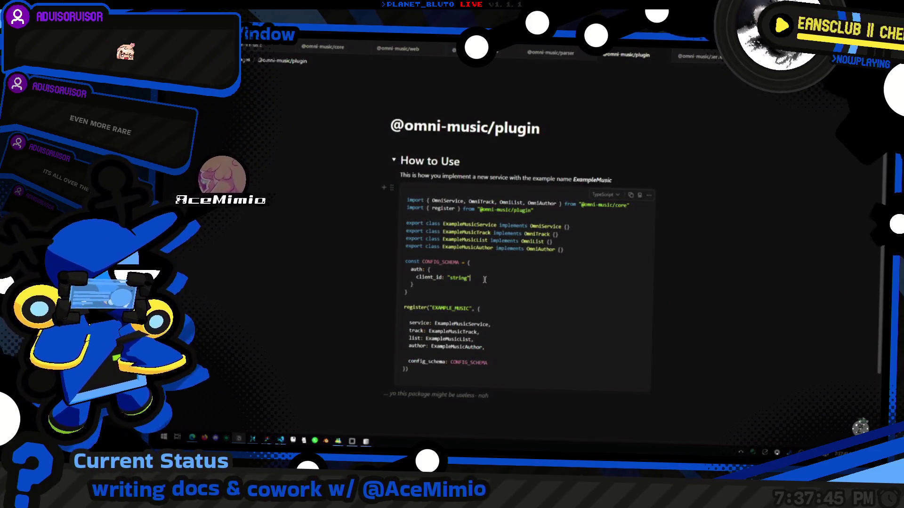
Place the caret in the How to Use example code at the end of the auth block.
left_click(530, 266)
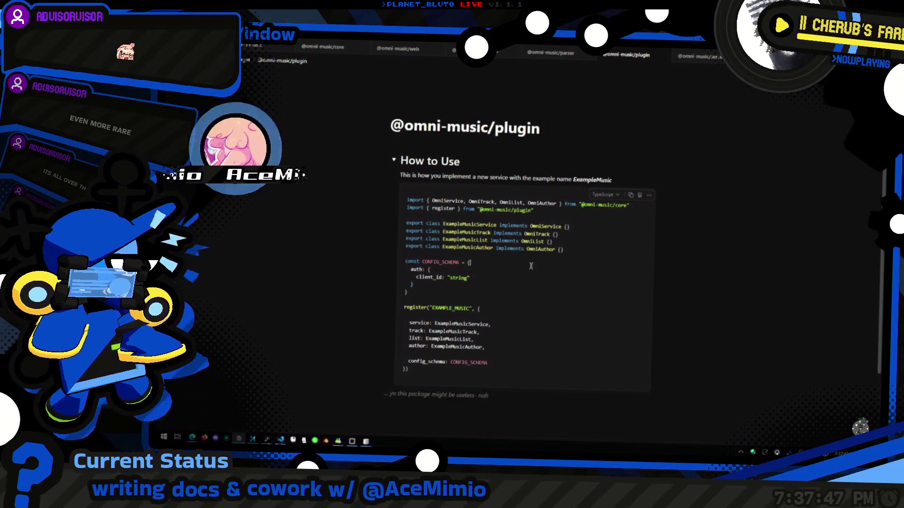
key("Up")
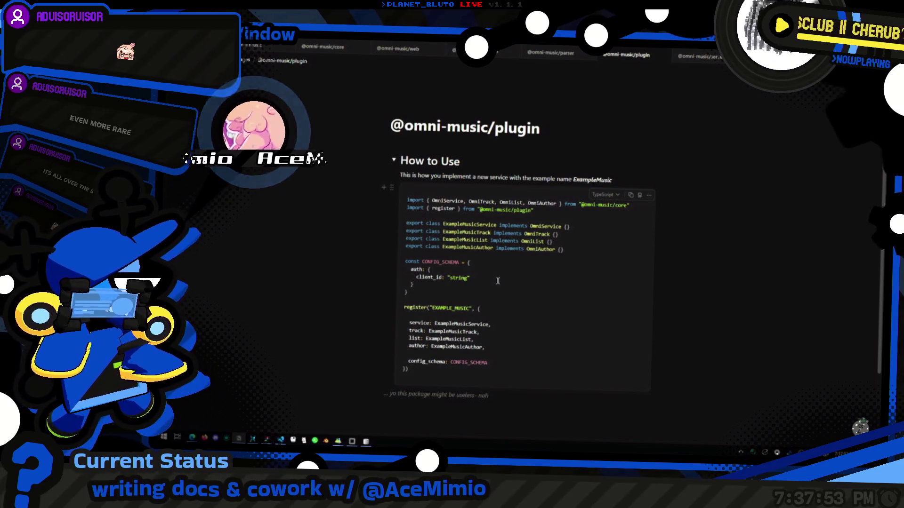
left_click(498, 283)
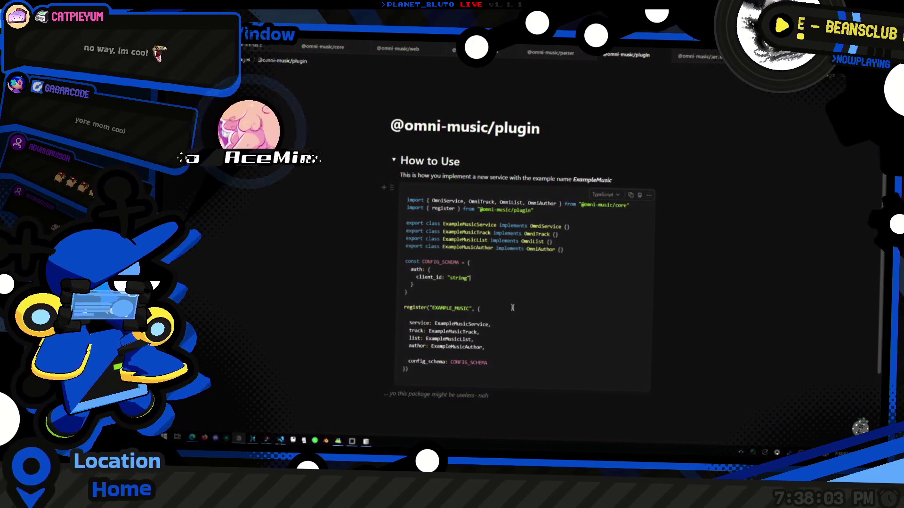
scroll(510, 304, "down", 2)
scroll(503, 283, "up", 2)
scroll(496, 259, "down", 1)
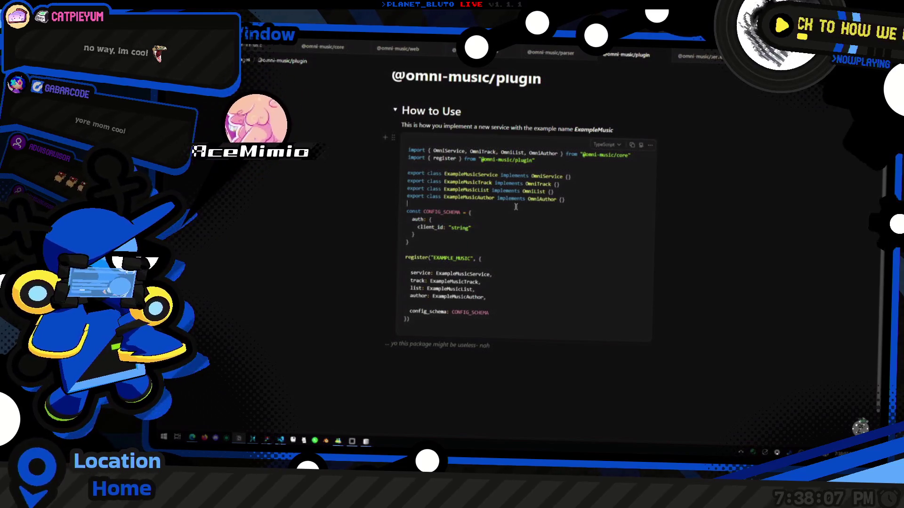
left_click(696, 59)
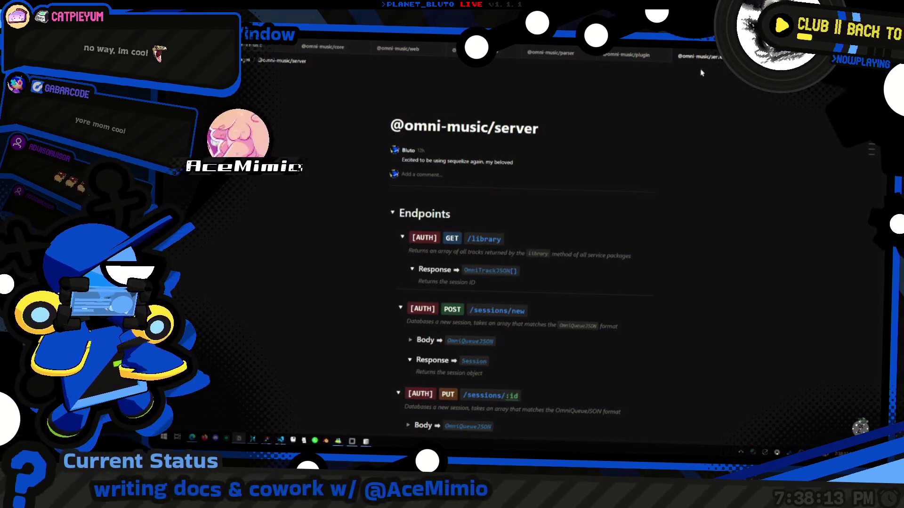
left_click(247, 46)
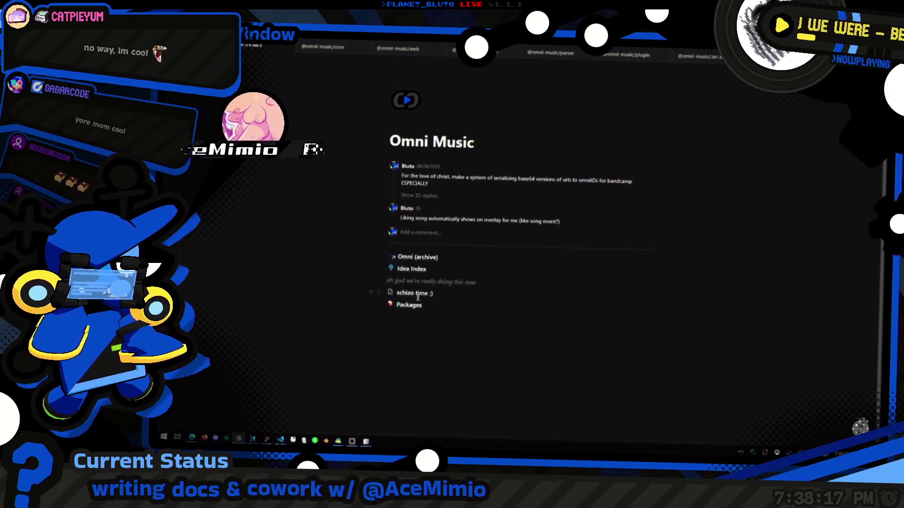
left_click(410, 306)
scroll(412, 306, "down", 7)
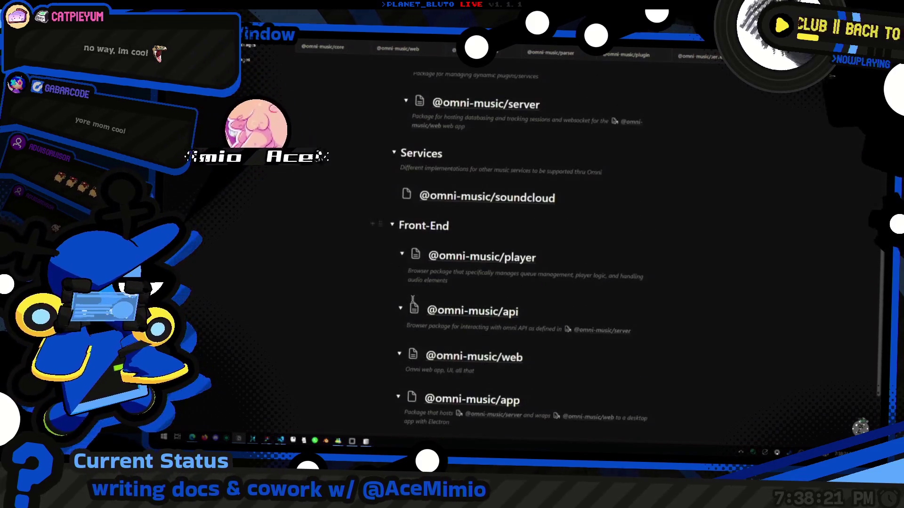
scroll(413, 300, "down", 1)
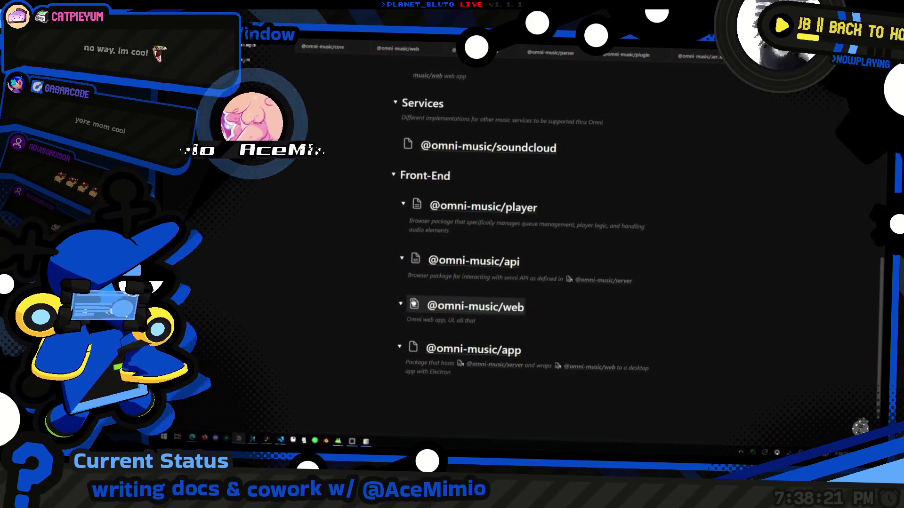
left_click(442, 346)
key("Return")
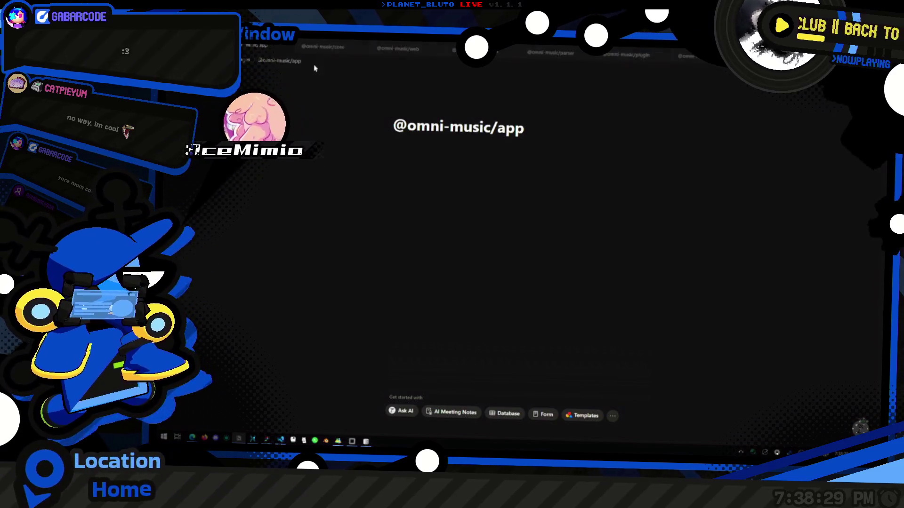
left_click(289, 100)
scroll(562, 215, "down", 7)
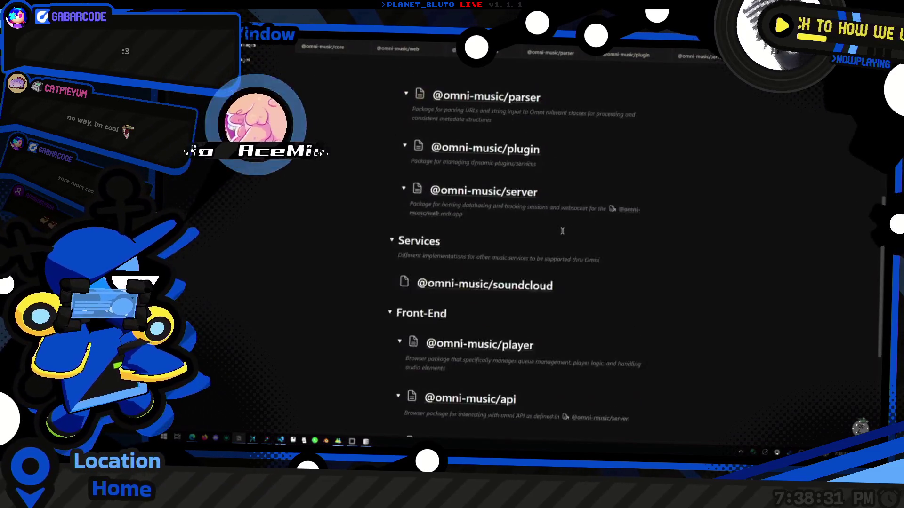
scroll(561, 215, "down", 2)
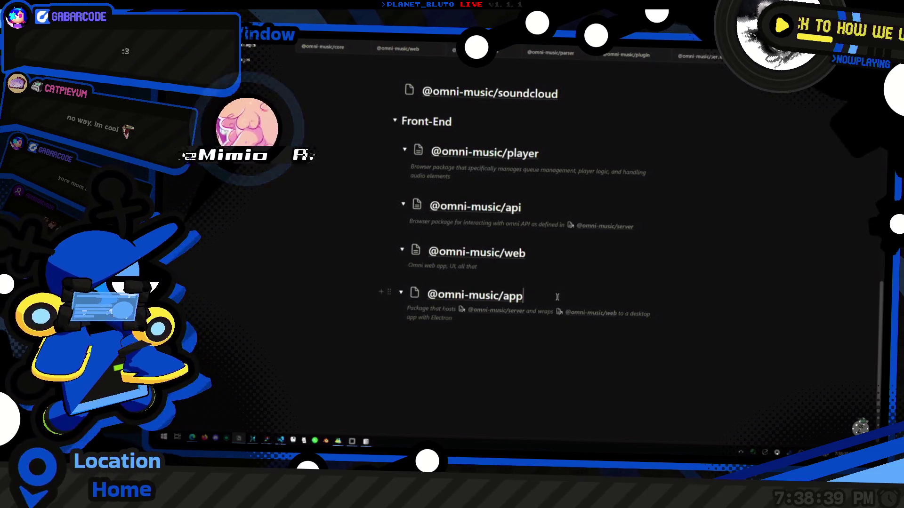
key("Escape")
left_click(583, 313)
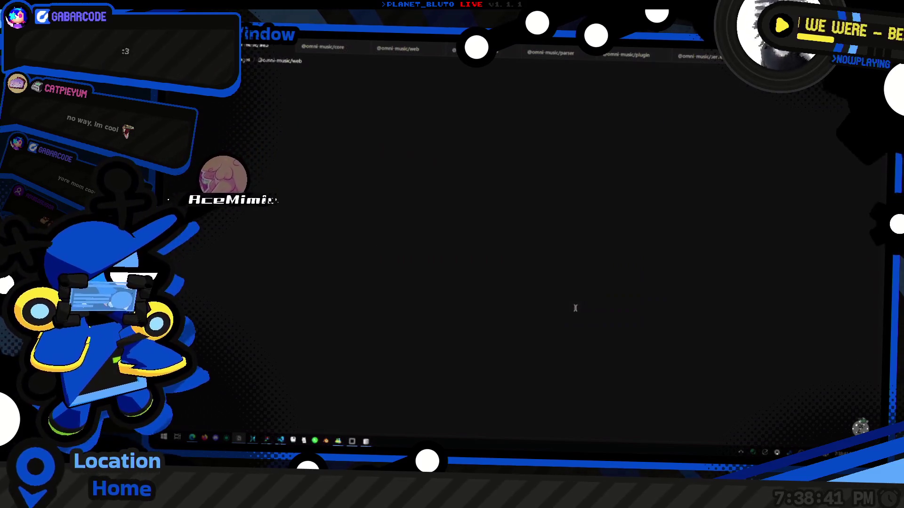
key("alt+Left")
scroll(566, 303, "down", 10)
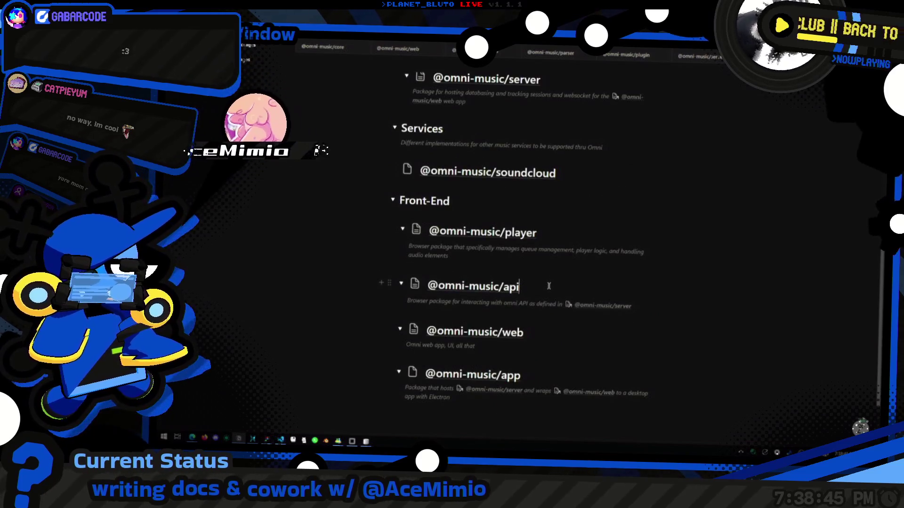
scroll(548, 281, "down", 2)
scroll(533, 262, "up", 1)
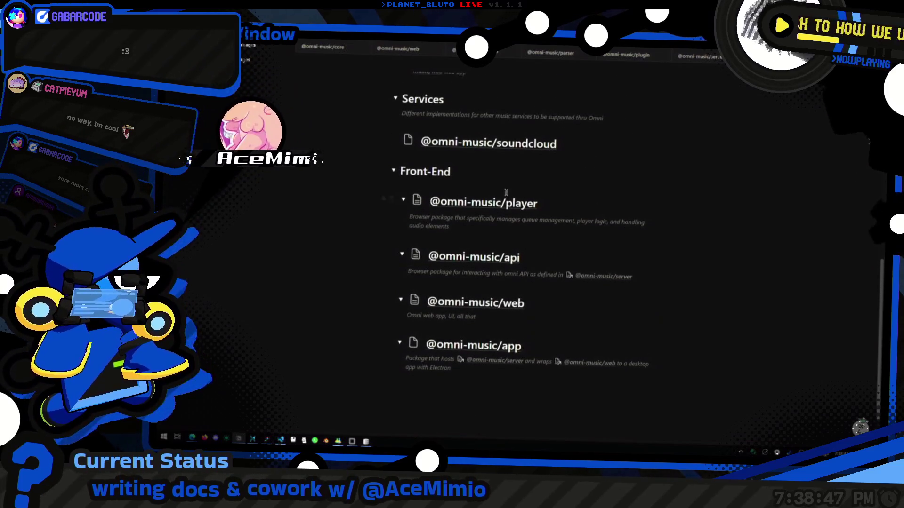
left_click(499, 202)
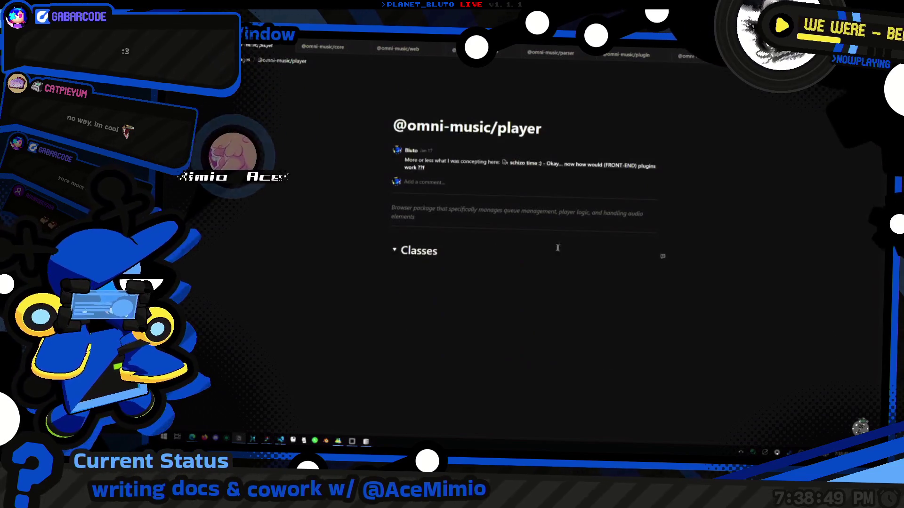
Collapse the OmniQueue, OmniQueueGroup and OmniPlayer class toggles, then expand them again.
left_click(393, 249)
scroll(468, 271, "down", 4)
scroll(468, 272, "up", 2)
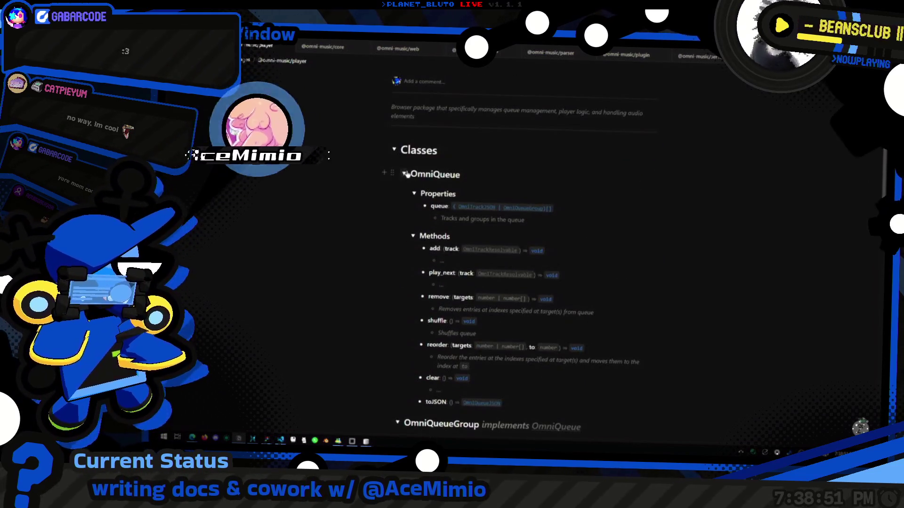
left_click(405, 175)
left_click(404, 195)
left_click(400, 218)
scroll(401, 226, "up", 2)
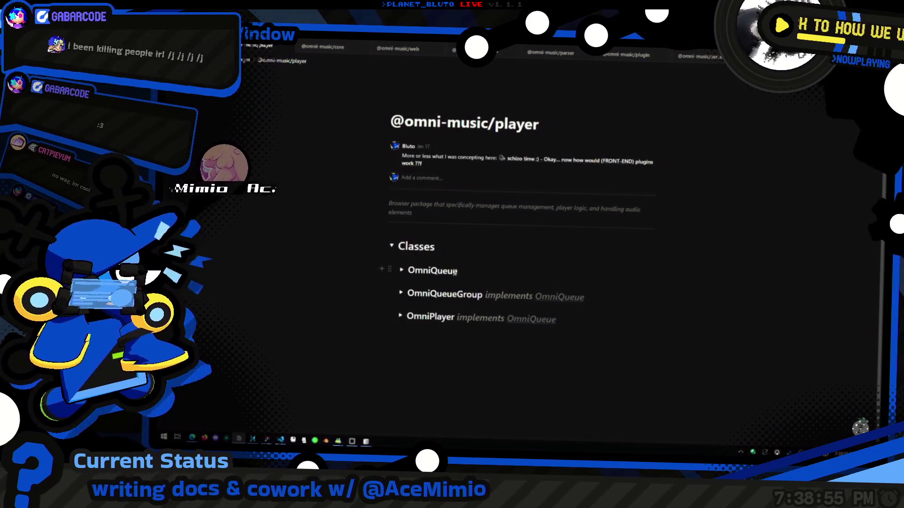
left_click(400, 317)
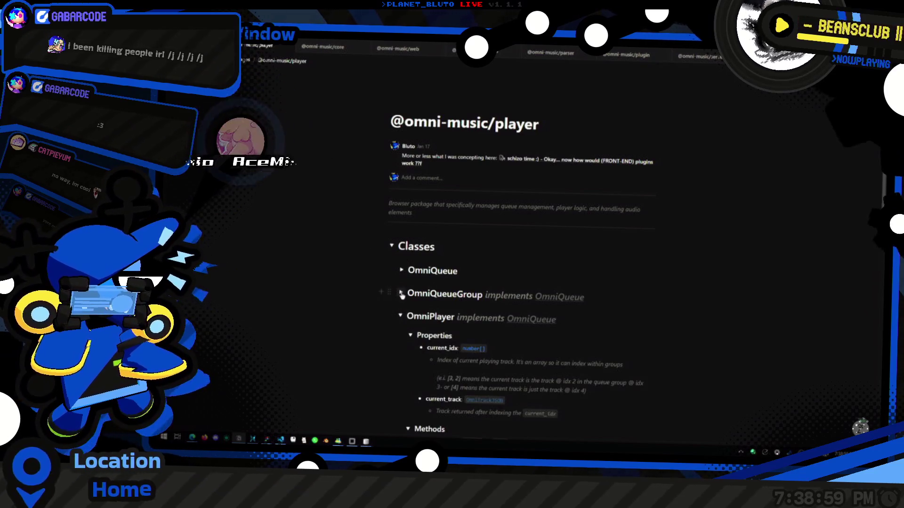
left_click(402, 294)
left_click(401, 271)
Scroll down the player page to review its Events section.
scroll(415, 155, "down", 3)
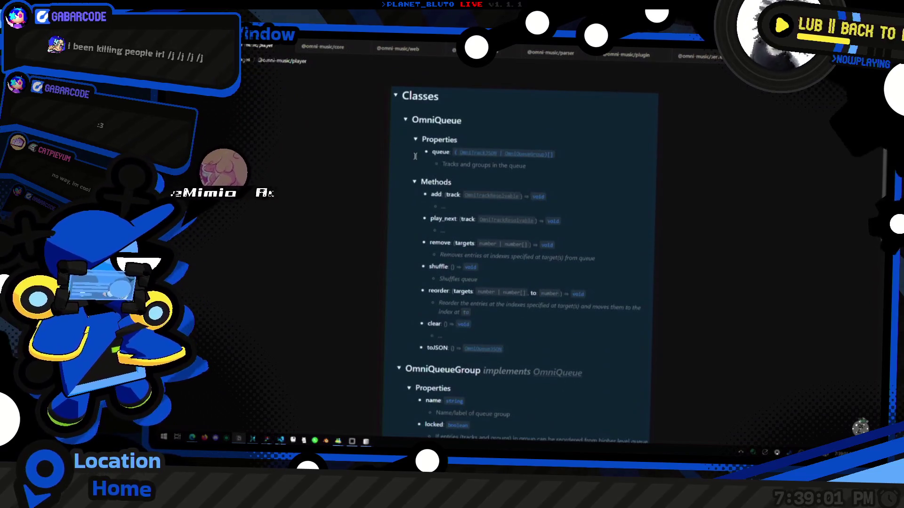
scroll(415, 156, "down", 7)
scroll(495, 271, "down", 4)
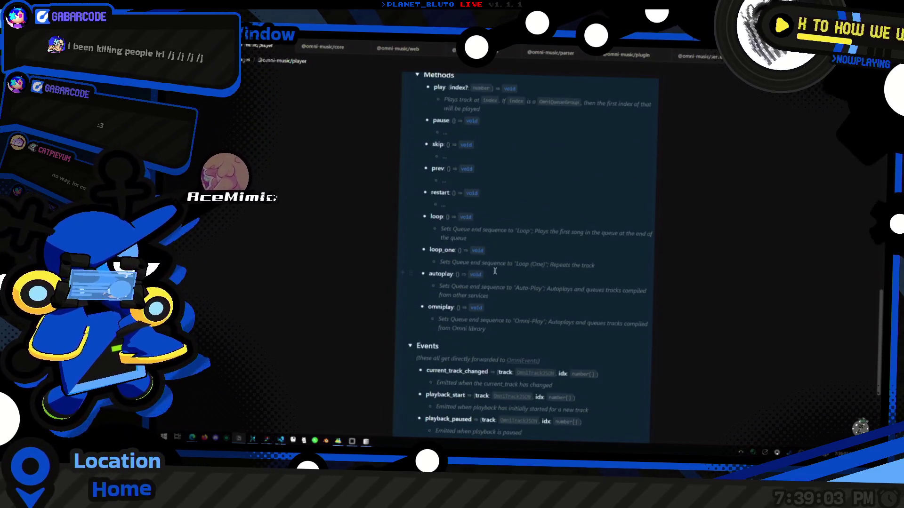
scroll(506, 306, "down", 3)
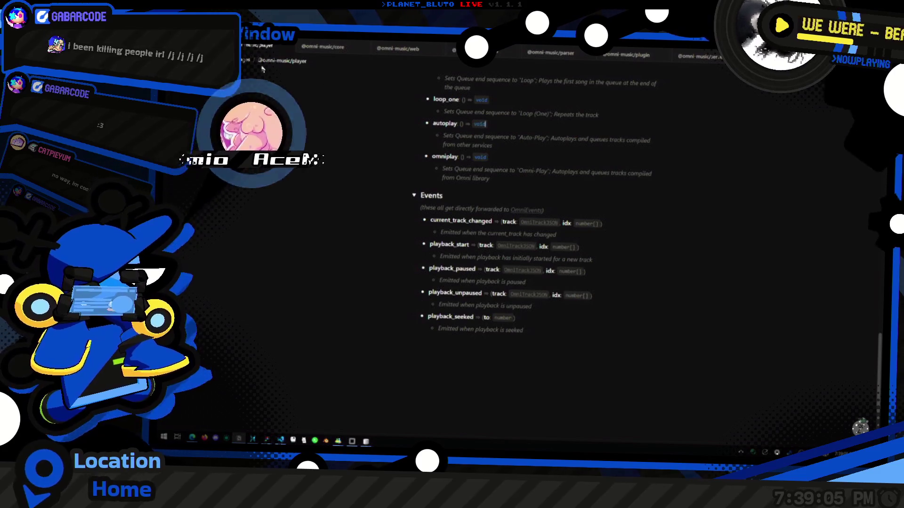
Return to the Packages page and bring up the stream's radial scene switcher.
key("ctrl+bracketleft")
scroll(501, 255, "down", 7)
scroll(574, 225, "down", 2)
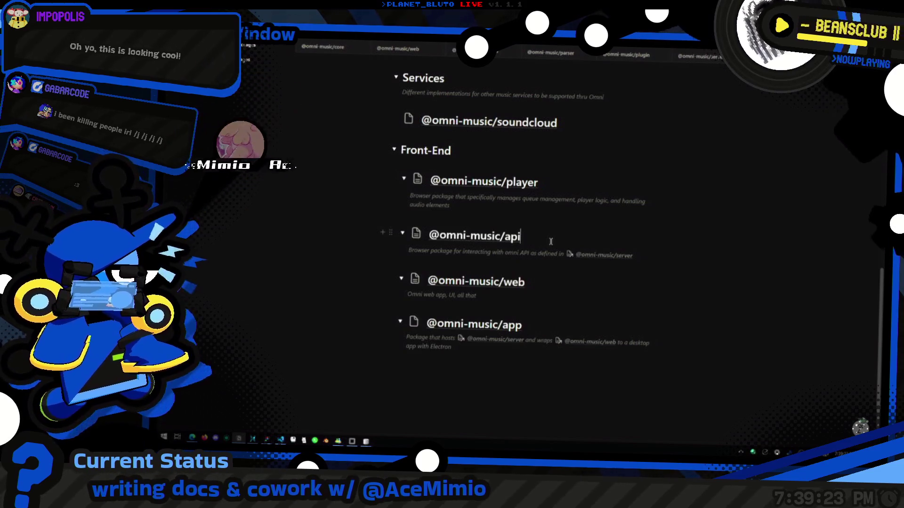
middle_click(576, 242)
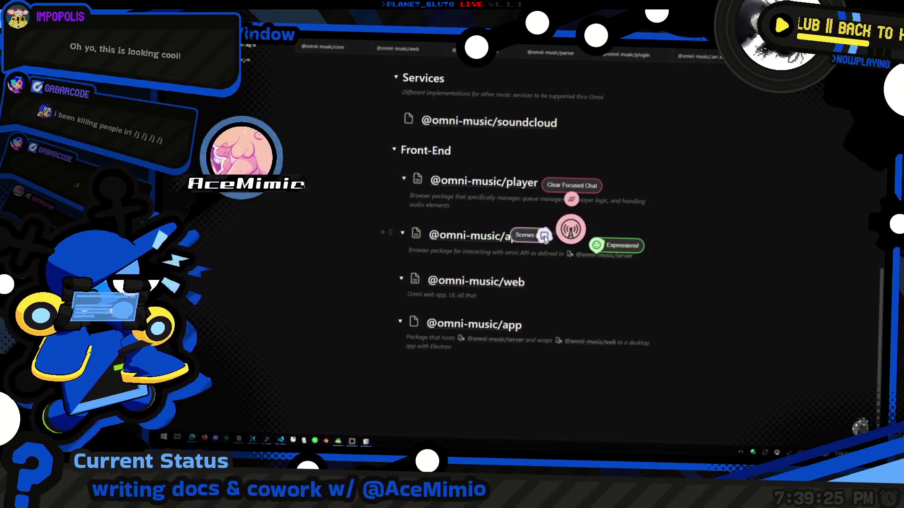
Pick the Be Right Back scene so the stream shows fan art and live chat.
left_click(537, 266)
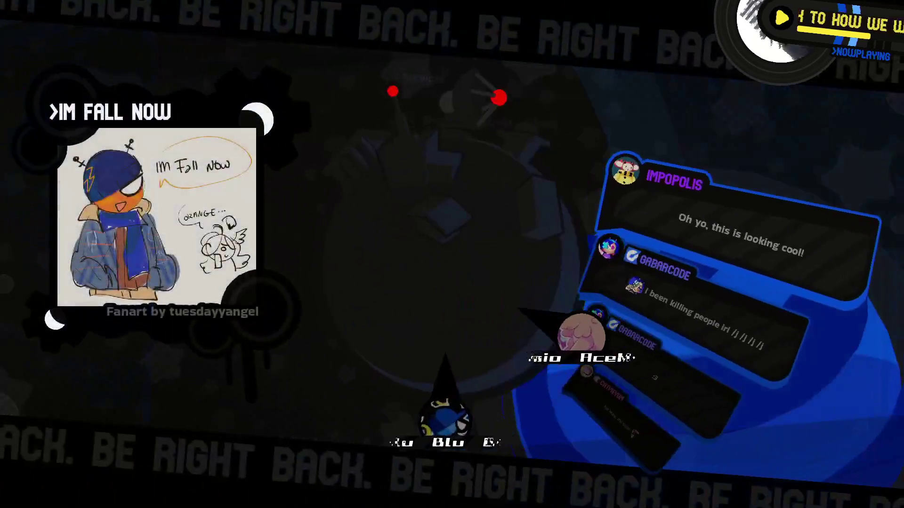